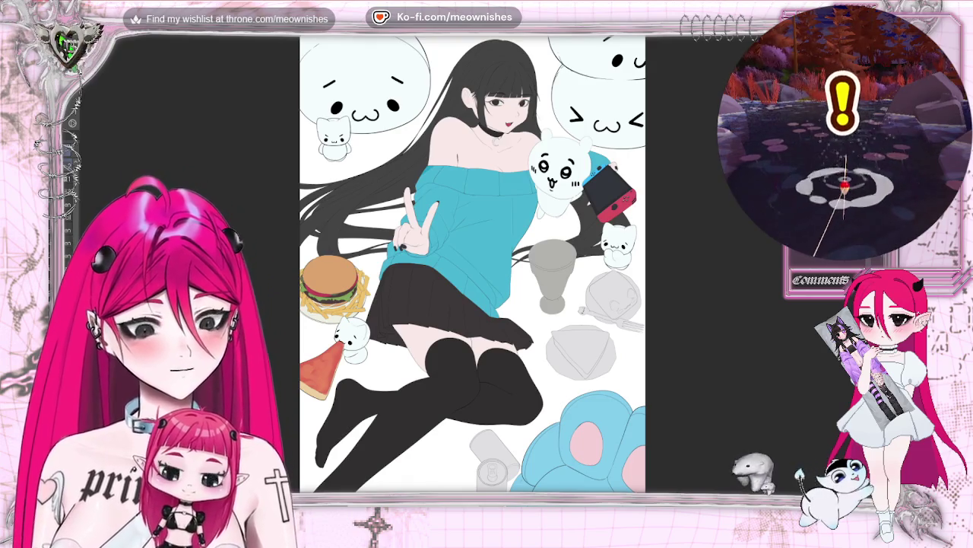
Step: Zoom in close on the grey plate and napkin sketches beside the goblet
{"action": "scroll", "coordinate": [472, 264], "scroll_direction": "down", "scroll_amount": 3}
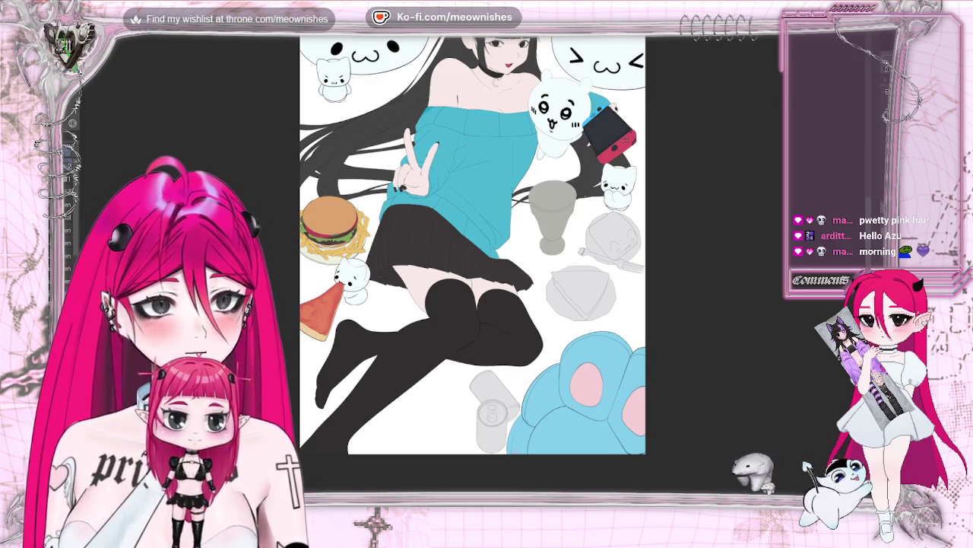
{"action": "key", "text": "ctrl+plus"}
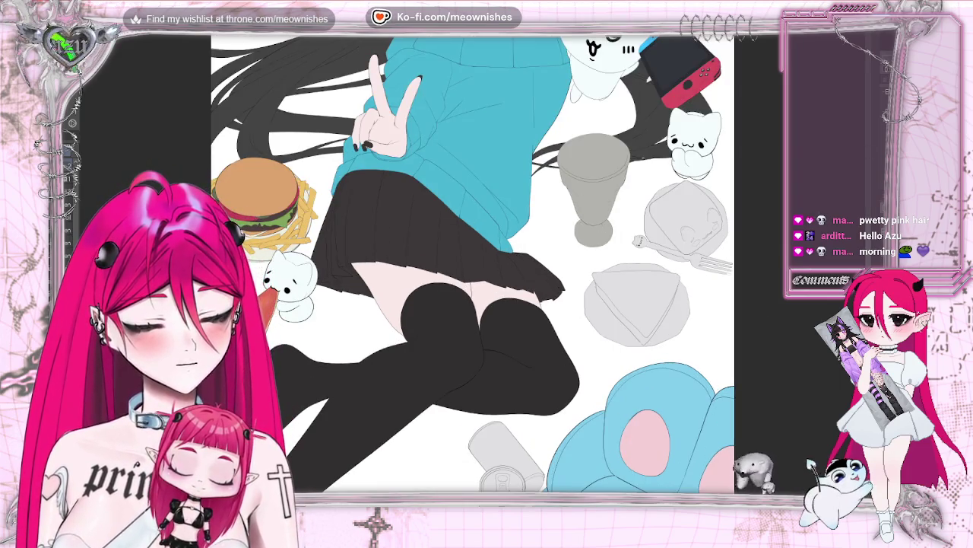
{"action": "scroll", "coordinate": [471, 262], "scroll_direction": "right", "scroll_amount": 3}
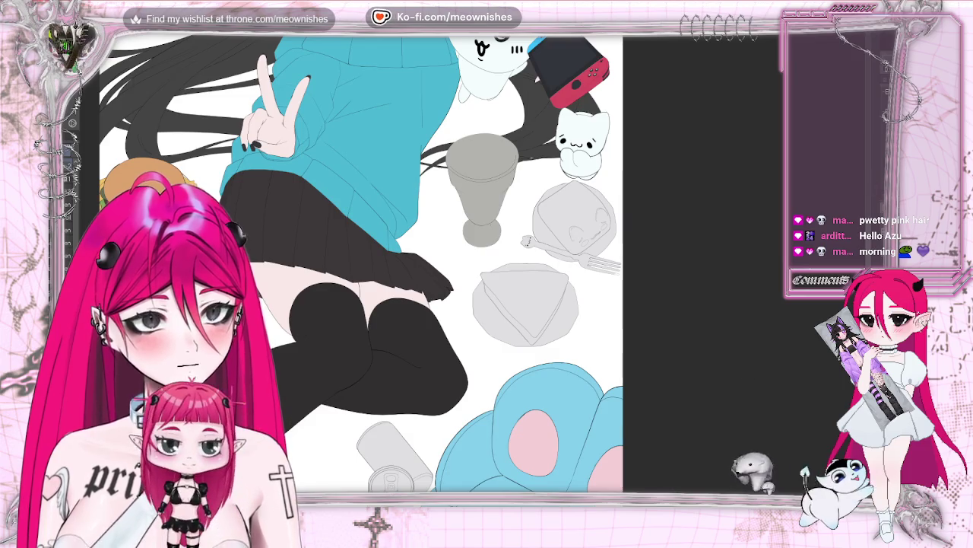
{"action": "scroll", "coordinate": [471, 266], "scroll_direction": "up", "scroll_amount": 3}
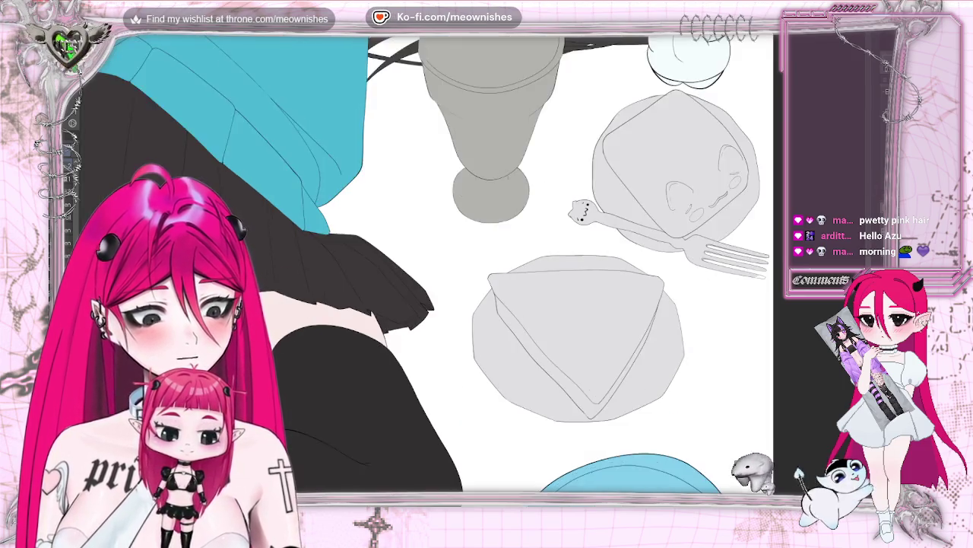
{"action": "scroll", "coordinate": [472, 266], "scroll_direction": "up", "scroll_amount": 2}
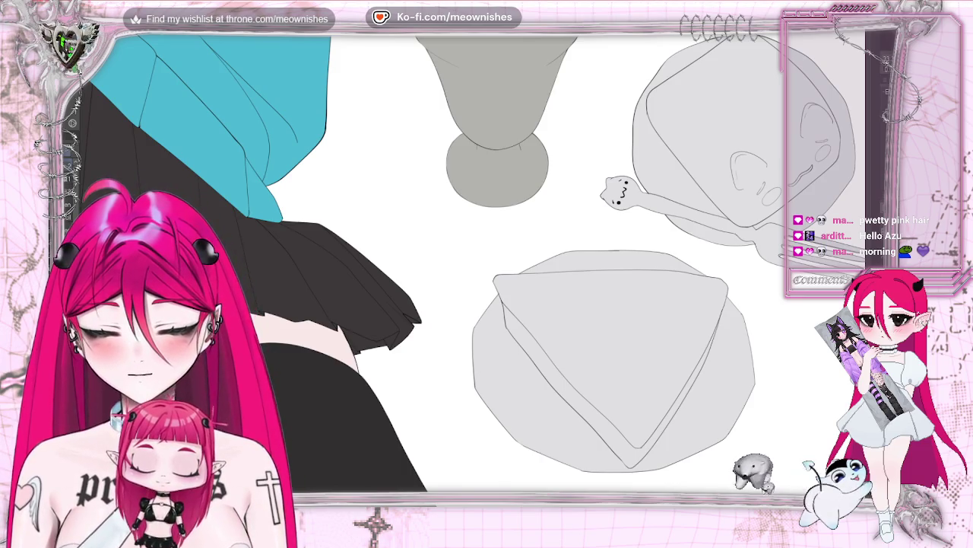
Step: Mirror the view, zoom onto the triangular slice, and paint dark brown over its upper part
{"action": "left_click_drag", "start_coordinate": [570, 313], "coordinate": [581, 333]}
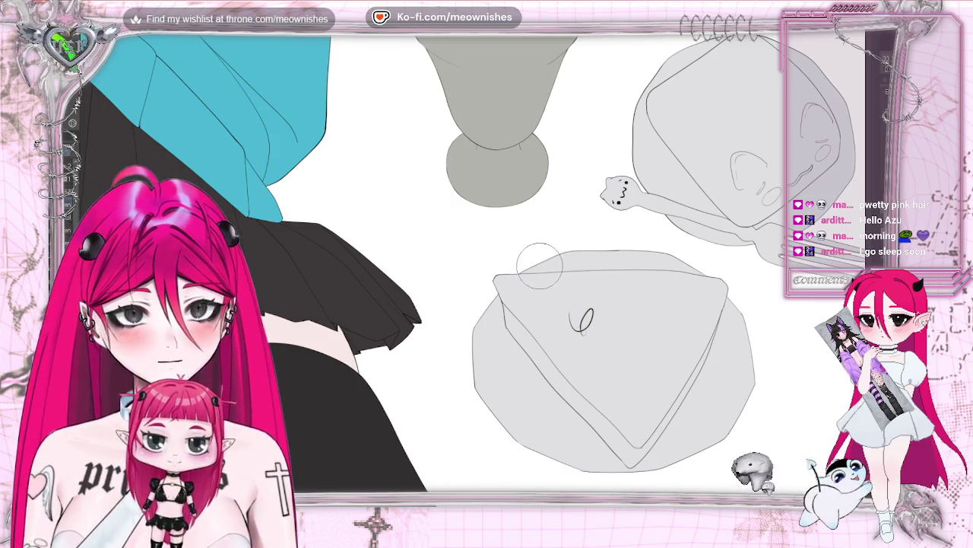
{"action": "key", "text": "m"}
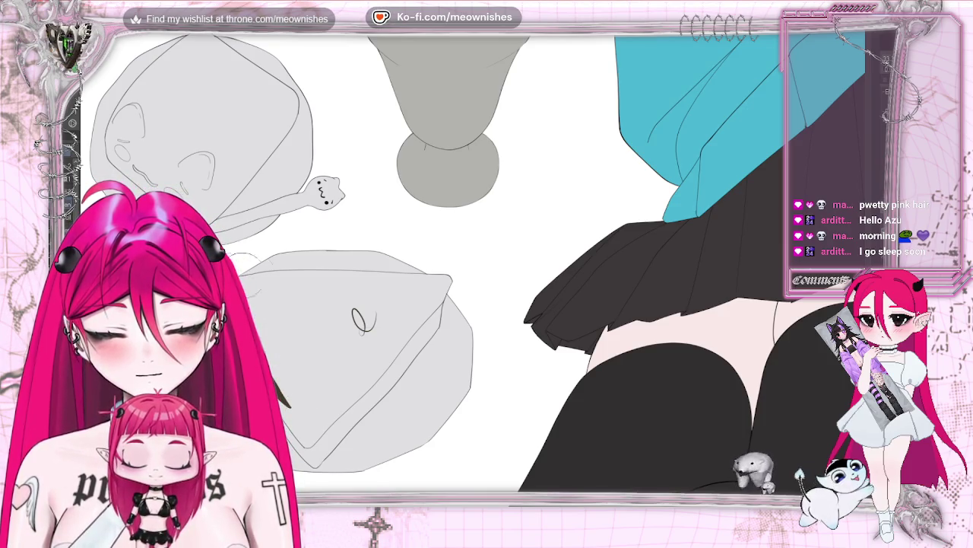
{"action": "scroll", "coordinate": [487, 274], "scroll_direction": "left", "scroll_amount": 3}
{"action": "scroll", "coordinate": [487, 274], "scroll_direction": "left", "scroll_amount": 3}
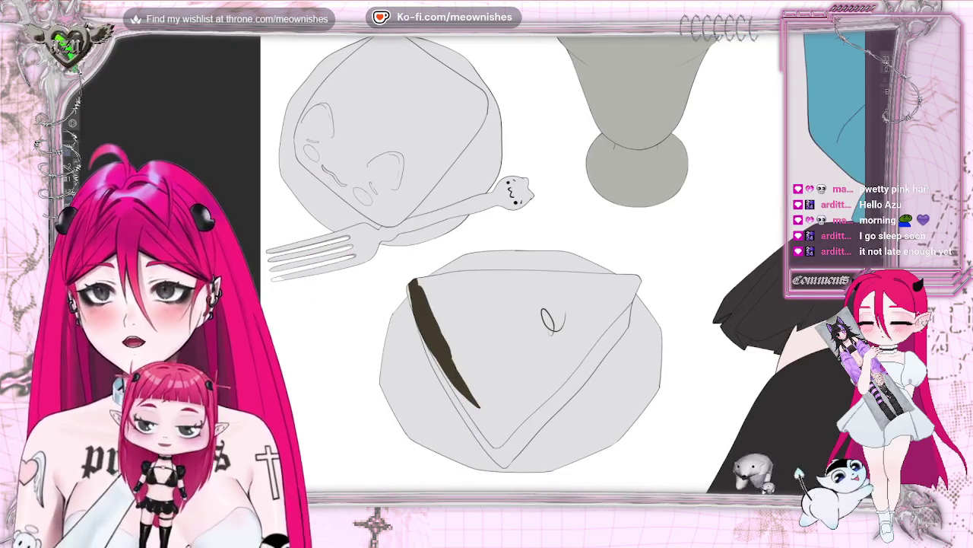
{"action": "left_click_drag", "start_coordinate": [486, 304], "coordinate": [455, 220]}
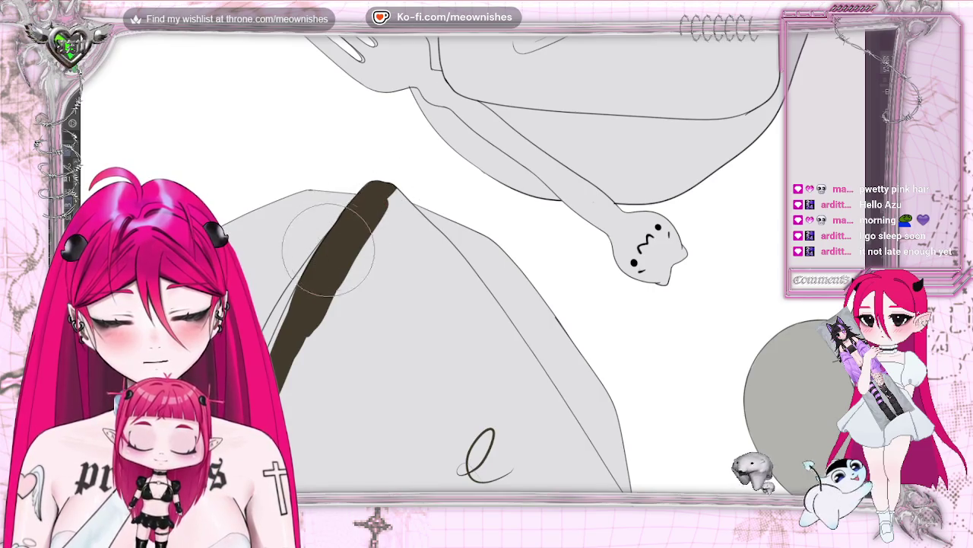
{"action": "left_click_drag", "start_coordinate": [346, 228], "coordinate": [327, 411]}
{"action": "left_click_drag", "start_coordinate": [380, 198], "coordinate": [357, 381]}
{"action": "left_click_drag", "start_coordinate": [388, 228], "coordinate": [395, 426]}
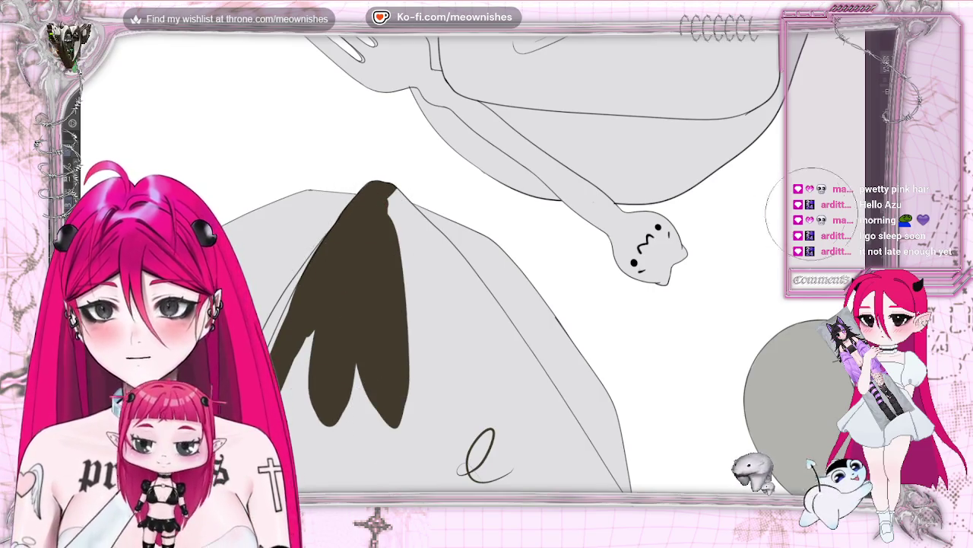
Step: Fill the gap in the brown shape and extend it with tapered strand strokes
{"action": "scroll", "coordinate": [457, 304], "scroll_direction": "down", "scroll_amount": 5}
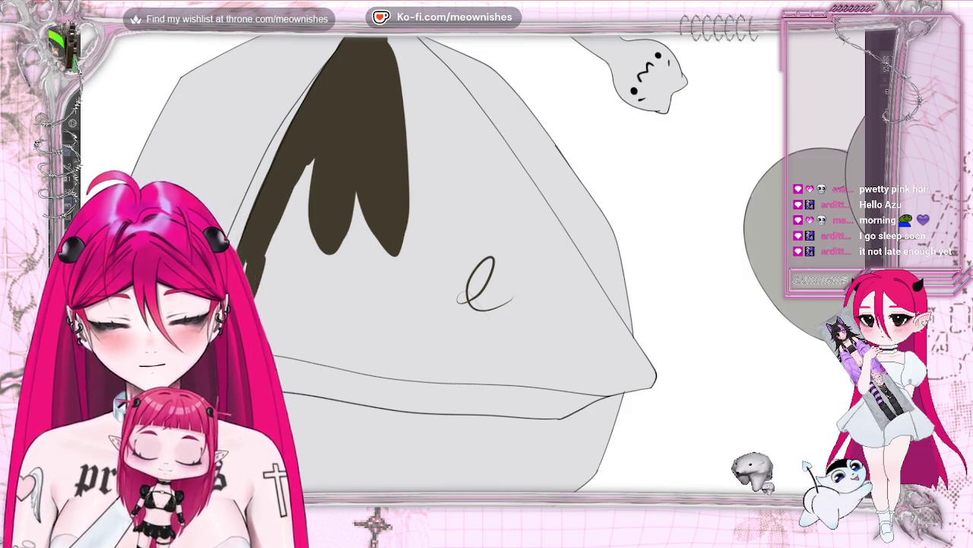
{"action": "left_click_drag", "start_coordinate": [310, 137], "coordinate": [300, 190]}
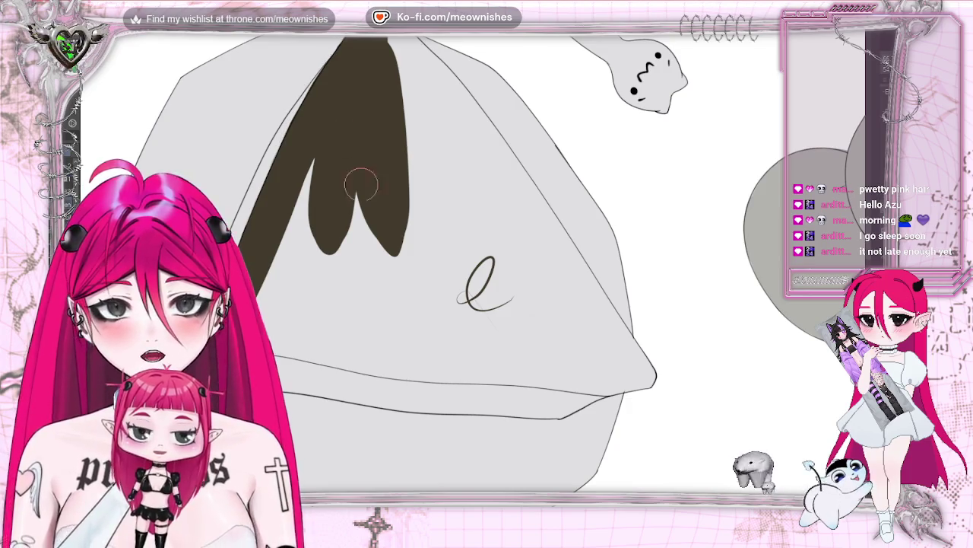
{"action": "left_click_drag", "start_coordinate": [303, 283], "coordinate": [327, 232]}
{"action": "left_click_drag", "start_coordinate": [352, 171], "coordinate": [283, 283]}
{"action": "left_click_drag", "start_coordinate": [308, 183], "coordinate": [274, 292]}
{"action": "left_click_drag", "start_coordinate": [313, 130], "coordinate": [284, 230]}
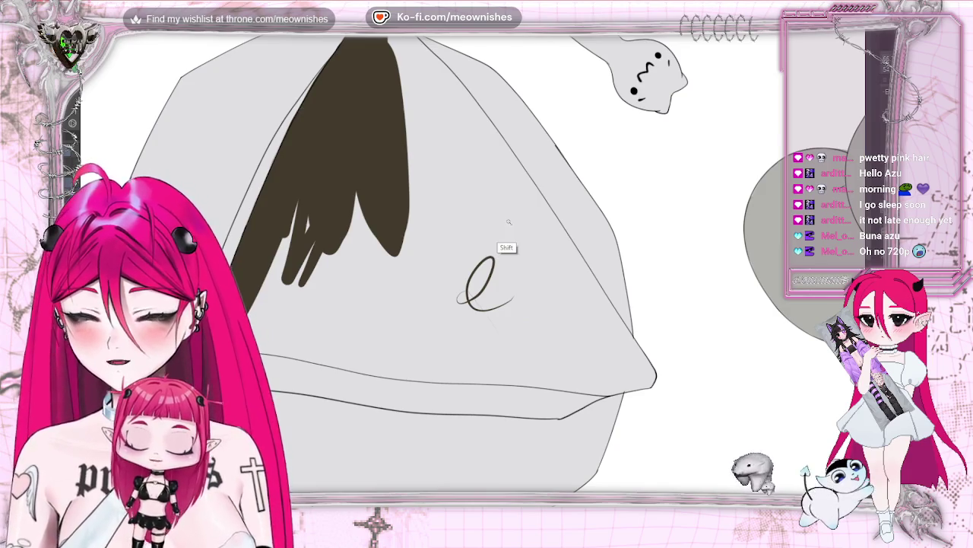
Step: Auto-select the slice's top face, fill it solid dark brown, then deselect and zoom out
{"action": "left_click", "coordinate": [502, 249]}
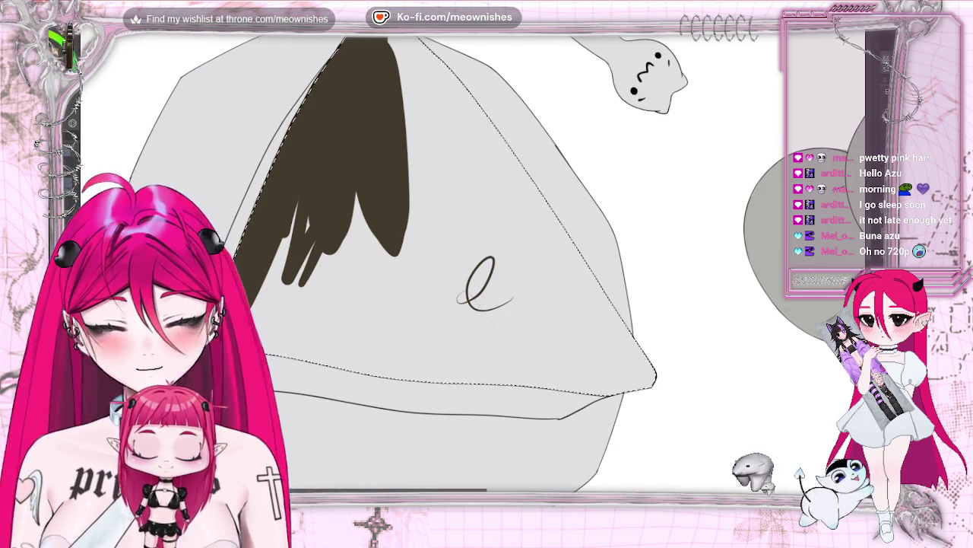
{"action": "left_click_drag", "start_coordinate": [417, 149], "coordinate": [312, 278]}
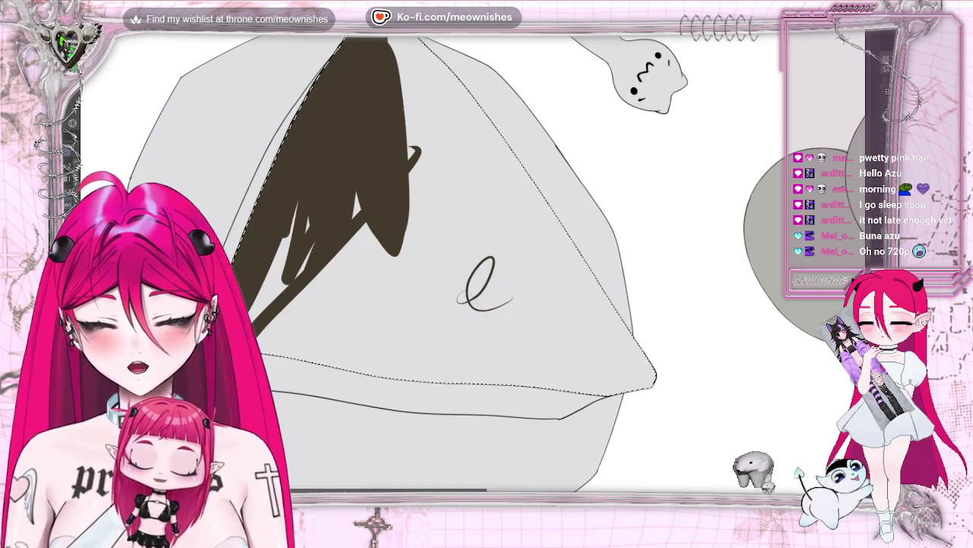
{"action": "mouse_move", "coordinate": [487, 137]}
{"action": "left_mouse_down"}
{"action": "mouse_move", "coordinate": [400, 160]}
{"action": "mouse_move", "coordinate": [396, 101]}
{"action": "left_mouse_up"}
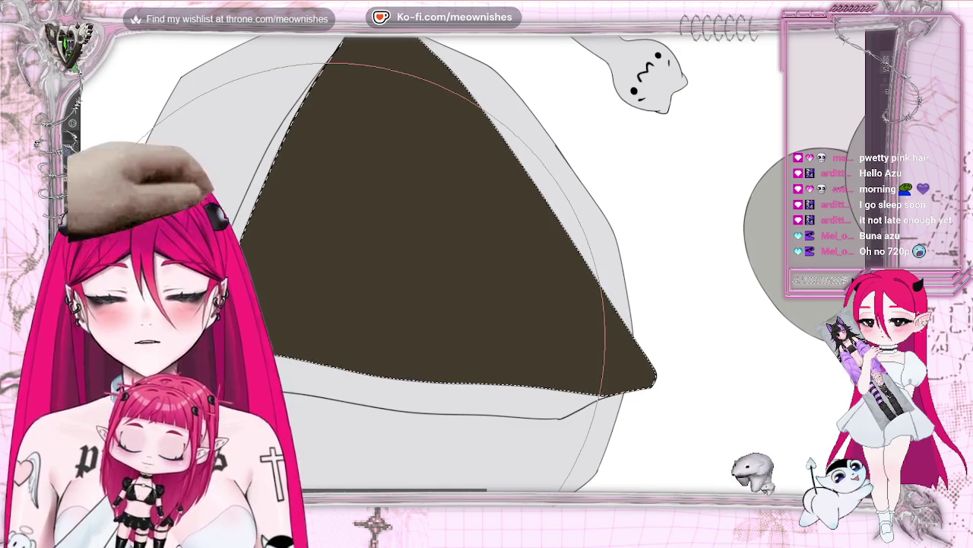
{"action": "key", "text": "v"}
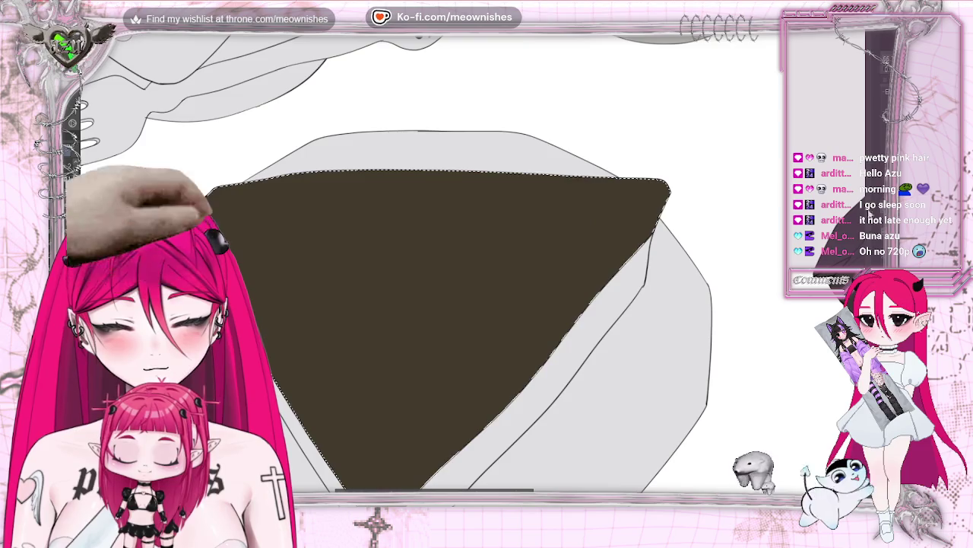
{"action": "scroll", "coordinate": [434, 304], "scroll_direction": "down", "scroll_amount": 2}
{"action": "scroll", "coordinate": [433, 304], "scroll_direction": "down", "scroll_amount": 1}
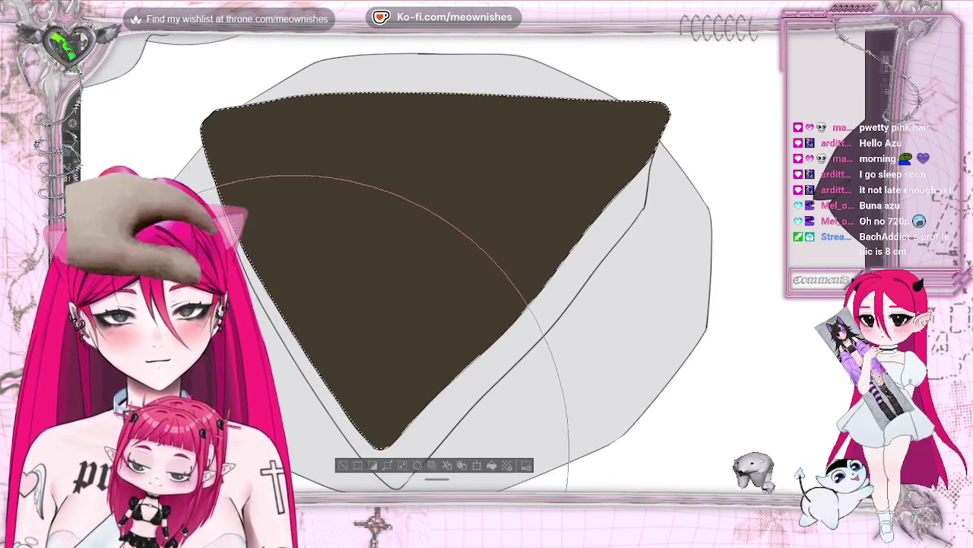
{"action": "left_click", "coordinate": [342, 466]}
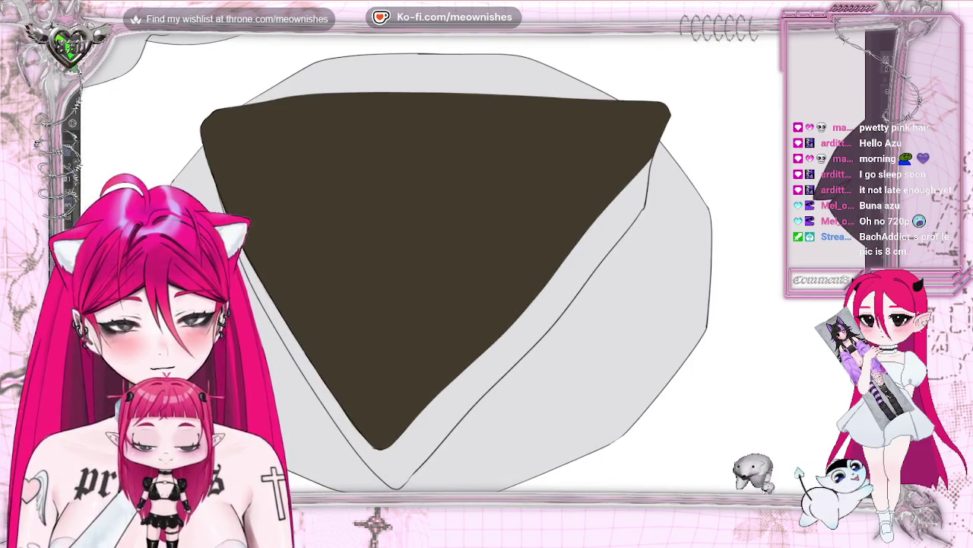
{"action": "scroll", "coordinate": [340, 470], "scroll_direction": "down", "scroll_amount": 3}
{"action": "scroll", "coordinate": [340, 470], "scroll_direction": "down", "scroll_amount": 3}
Step: Lock the layer's transparent pixels and repaint the slice top pale cream with an enlarged brush
{"action": "key", "text": "h"}
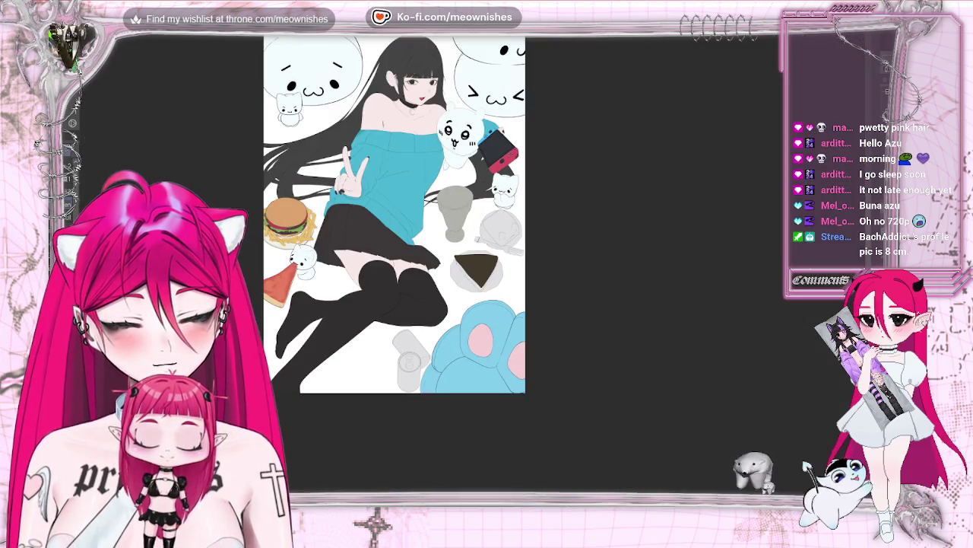
{"action": "scroll", "coordinate": [478, 274], "scroll_direction": "down", "scroll_amount": 2}
{"action": "scroll", "coordinate": [477, 273], "scroll_direction": "up", "scroll_amount": 5}
{"action": "scroll", "coordinate": [477, 274], "scroll_direction": "up", "scroll_amount": 4}
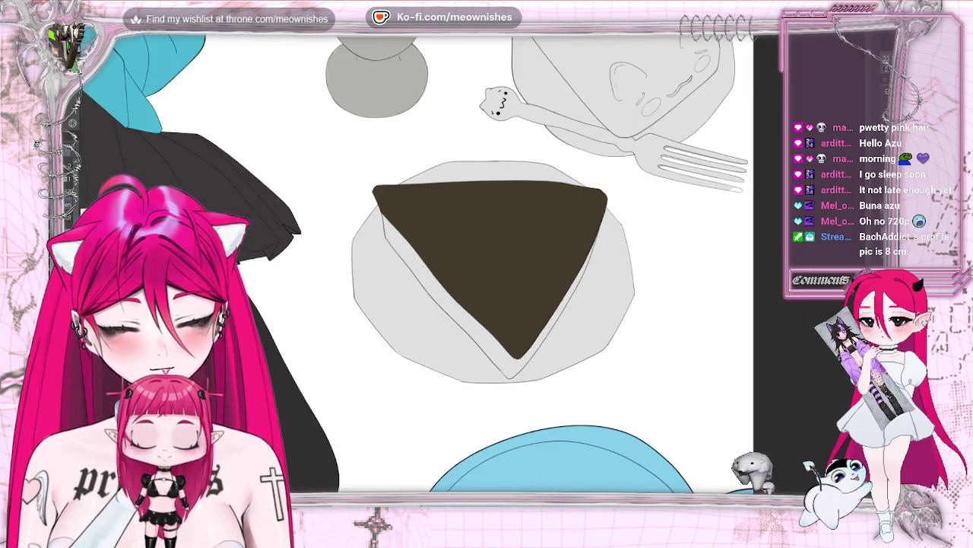
{"action": "scroll", "coordinate": [478, 274], "scroll_direction": "up", "scroll_amount": 2}
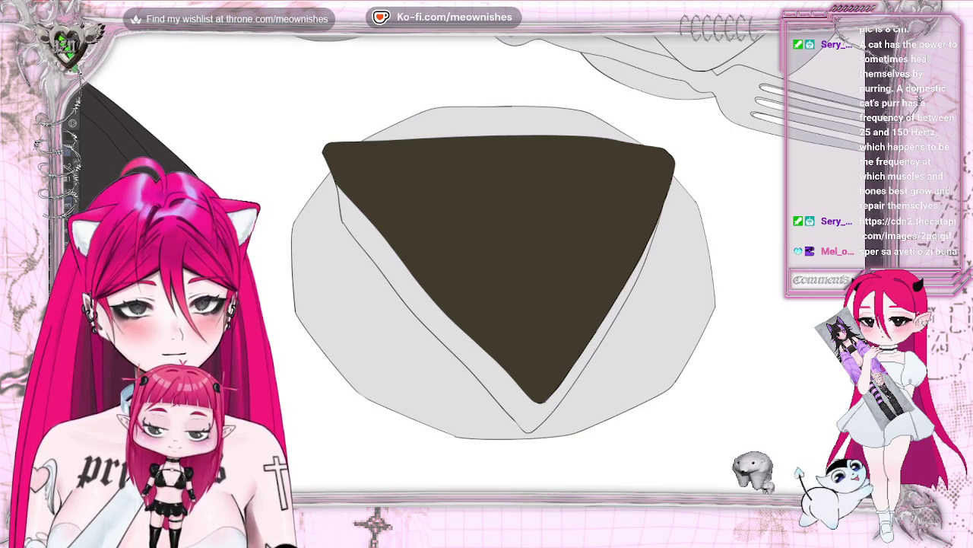
{"action": "left_click_drag", "start_coordinate": [308, 76], "coordinate": [721, 487]}
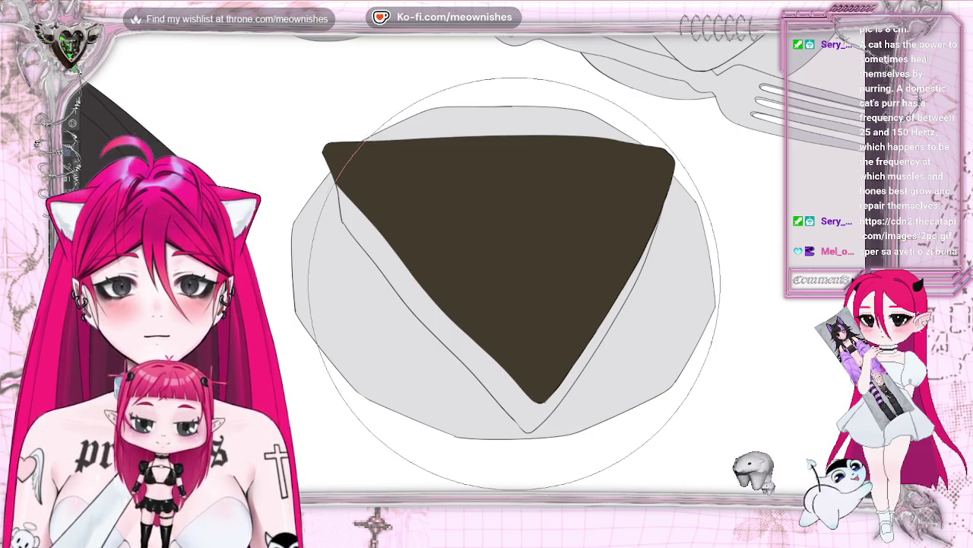
{"action": "key", "text": "ctrl+z"}
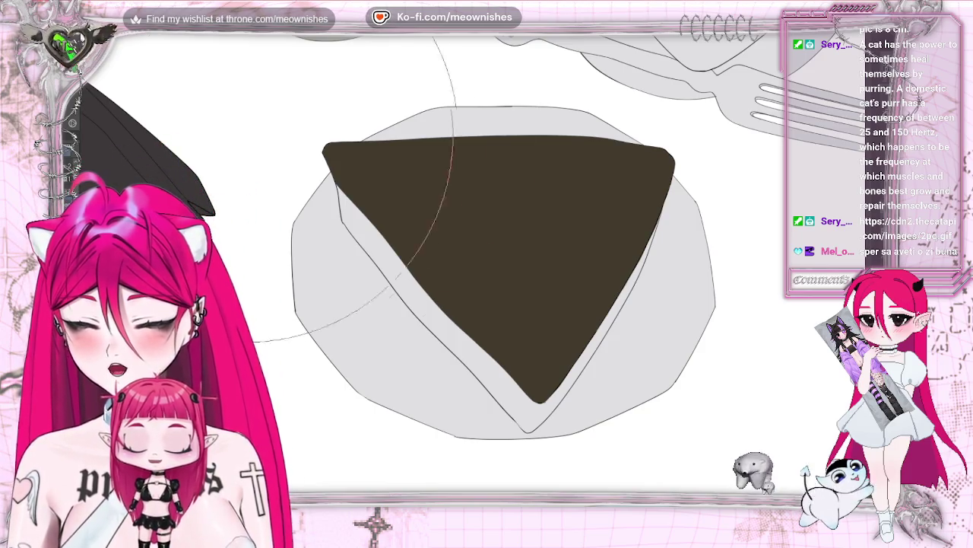
{"action": "mouse_move", "coordinate": [594, 190]}
{"action": "left_mouse_down"}
{"action": "mouse_move", "coordinate": [411, 196]}
{"action": "mouse_move", "coordinate": [498, 251]}
{"action": "mouse_move", "coordinate": [506, 225]}
{"action": "left_mouse_up"}
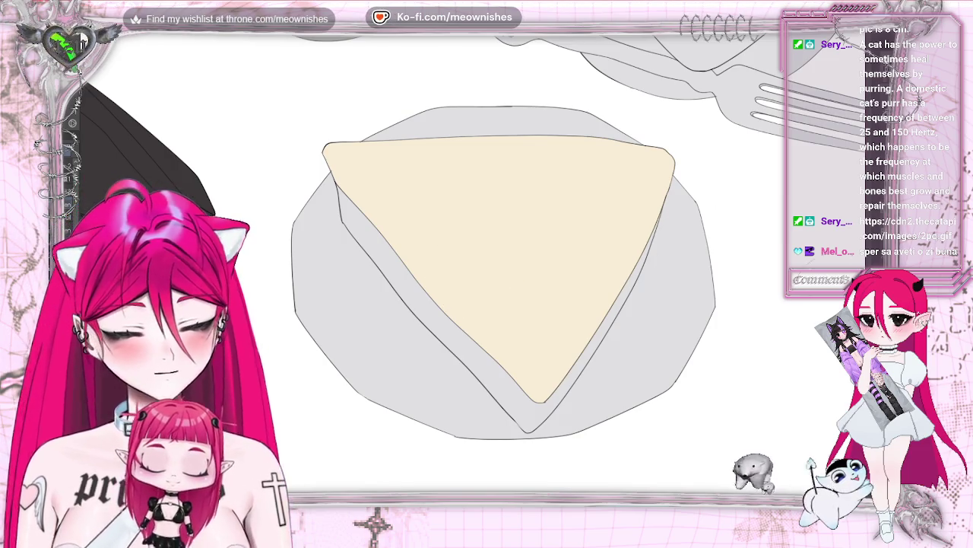
Step: Shade the slice's top-left and lower-right edges in orange
{"action": "mouse_move", "coordinate": [338, 185]}
{"action": "left_mouse_down"}
{"action": "mouse_move", "coordinate": [510, 337]}
{"action": "mouse_move", "coordinate": [370, 202]}
{"action": "mouse_move", "coordinate": [506, 352]}
{"action": "left_mouse_up"}
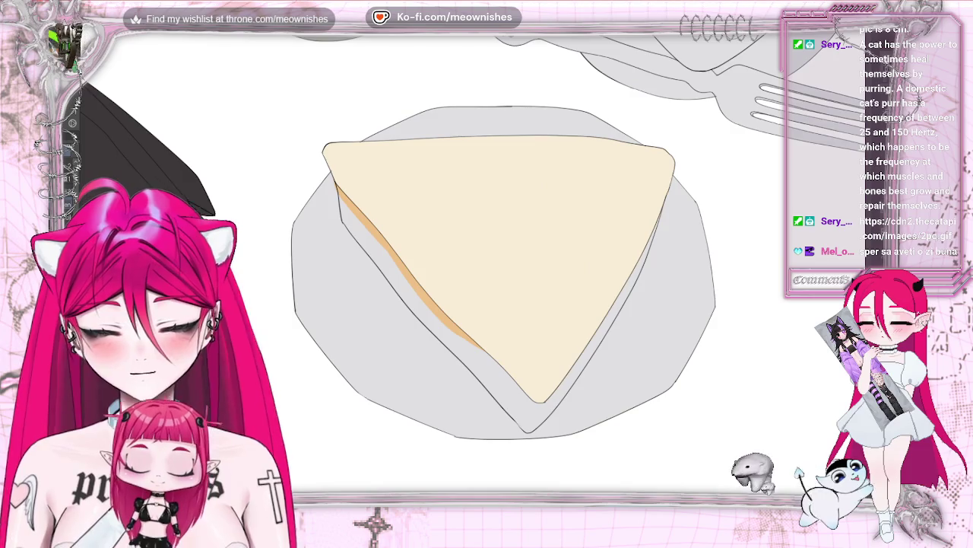
{"action": "key", "text": "h"}
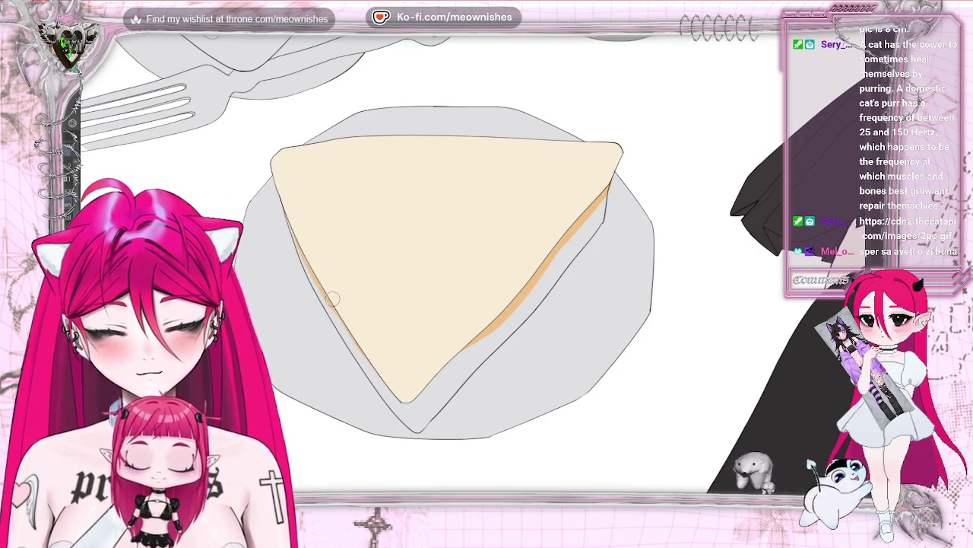
{"action": "left_click_drag", "start_coordinate": [456, 348], "coordinate": [403, 400]}
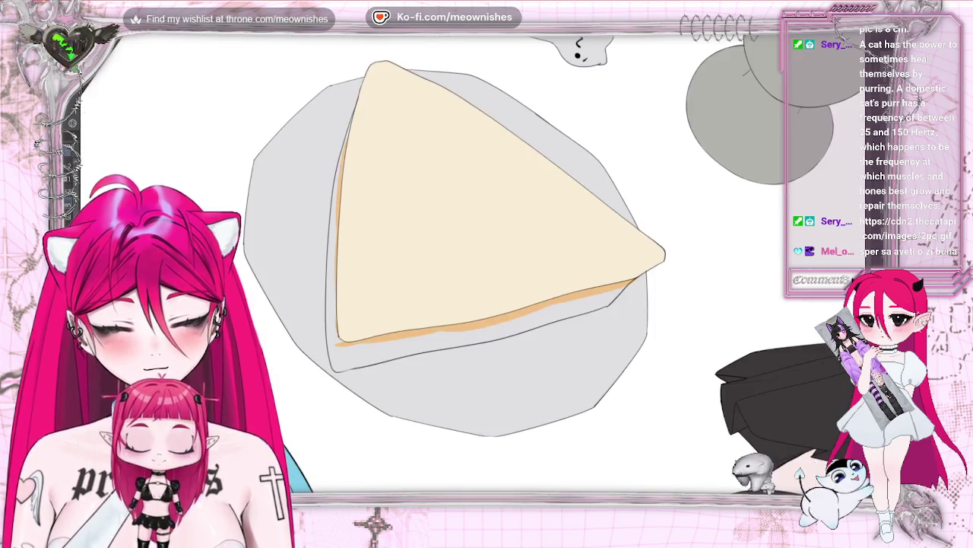
{"action": "left_click_drag", "start_coordinate": [426, 251], "coordinate": [348, 208]}
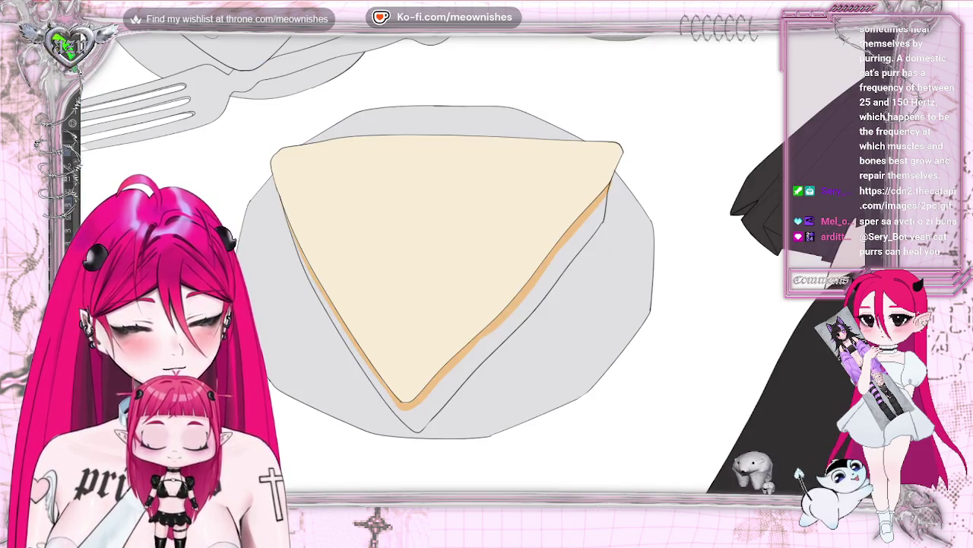
{"action": "key", "text": "h"}
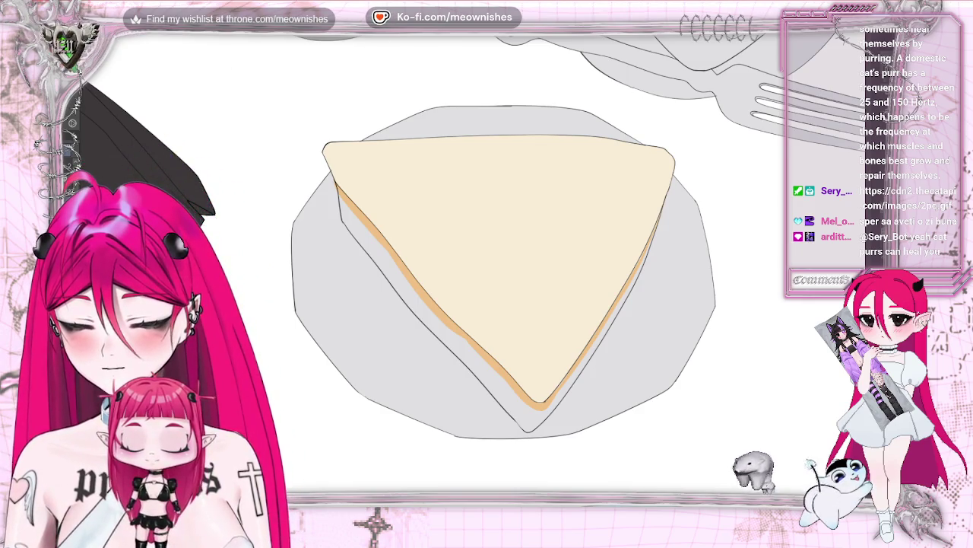
Step: Paint a pink stroke, a light band, and a dark brown crust along the sandwich edge
{"action": "mouse_move", "coordinate": [340, 210]}
{"action": "left_mouse_down"}
{"action": "mouse_move", "coordinate": [539, 423]}
{"action": "mouse_move", "coordinate": [608, 325]}
{"action": "left_mouse_up"}
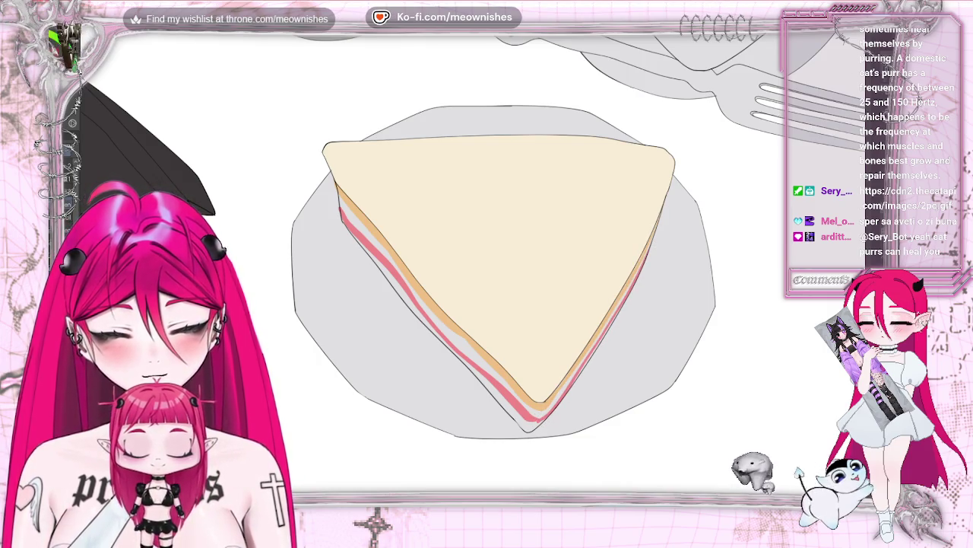
{"action": "scroll", "coordinate": [487, 274], "scroll_direction": "down", "scroll_amount": 3}
{"action": "scroll", "coordinate": [486, 274], "scroll_direction": "up", "scroll_amount": 3}
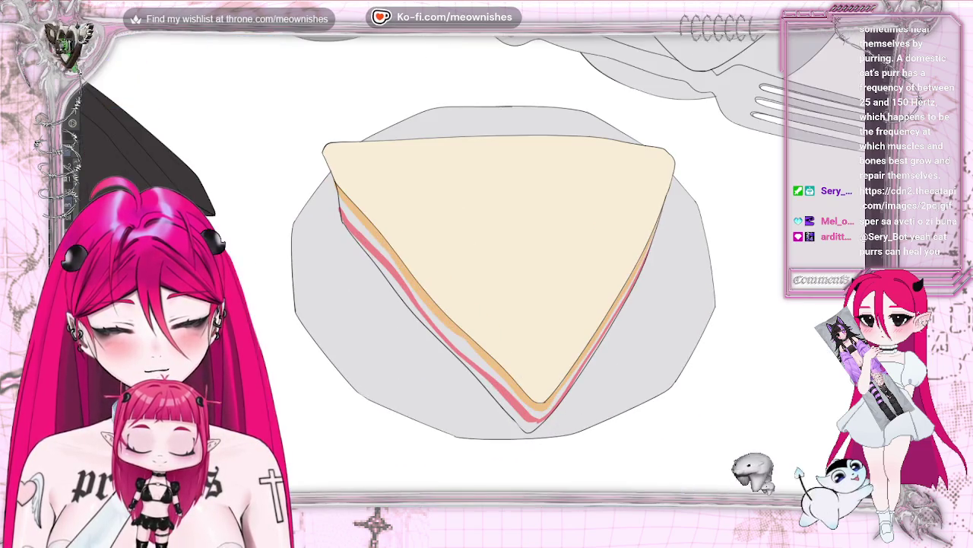
{"action": "scroll", "coordinate": [768, 167], "scroll_direction": "up", "scroll_amount": 1}
{"action": "scroll", "coordinate": [768, 167], "scroll_direction": "up", "scroll_amount": 1}
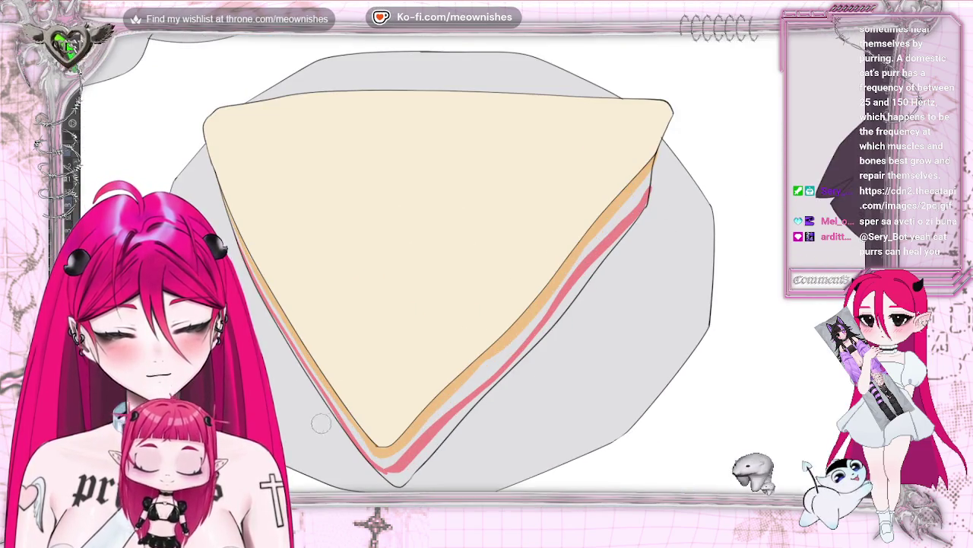
{"action": "left_click_drag", "start_coordinate": [452, 408], "coordinate": [556, 301]}
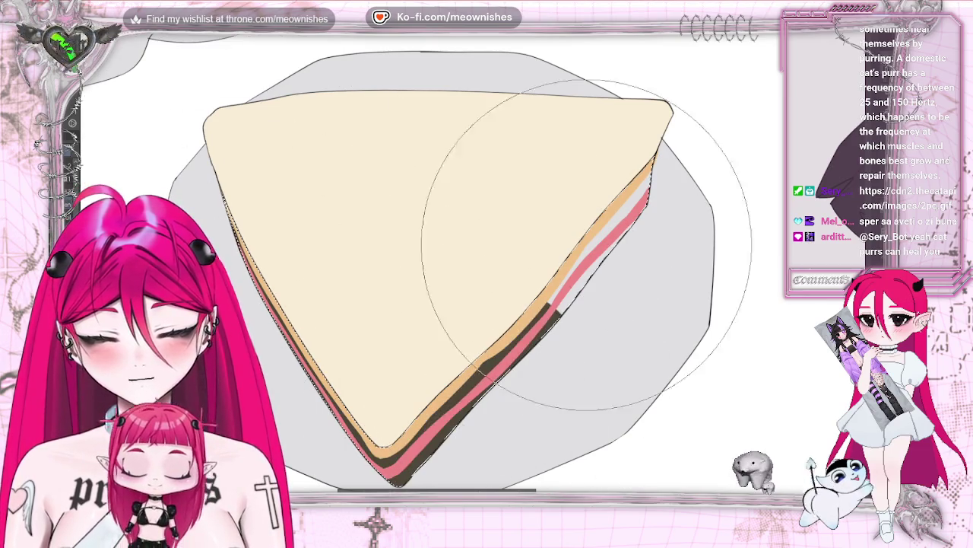
{"action": "left_click_drag", "start_coordinate": [586, 243], "coordinate": [685, 99]}
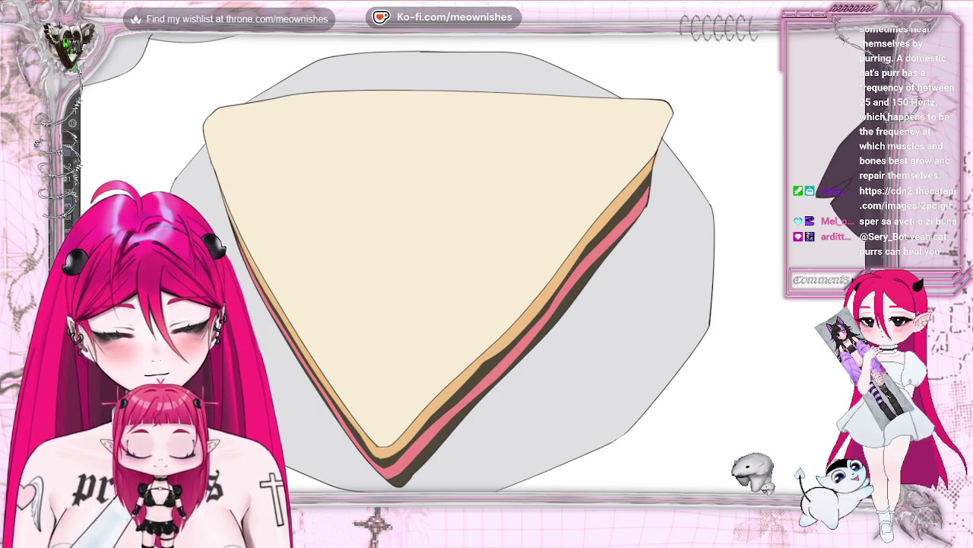
{"action": "scroll", "coordinate": [456, 259], "scroll_direction": "down", "scroll_amount": 5}
Step: Erase the dark outline along the sandwich slice's edge
{"action": "scroll", "coordinate": [457, 259], "scroll_direction": "down", "scroll_amount": 4}
{"action": "key", "text": "h"}
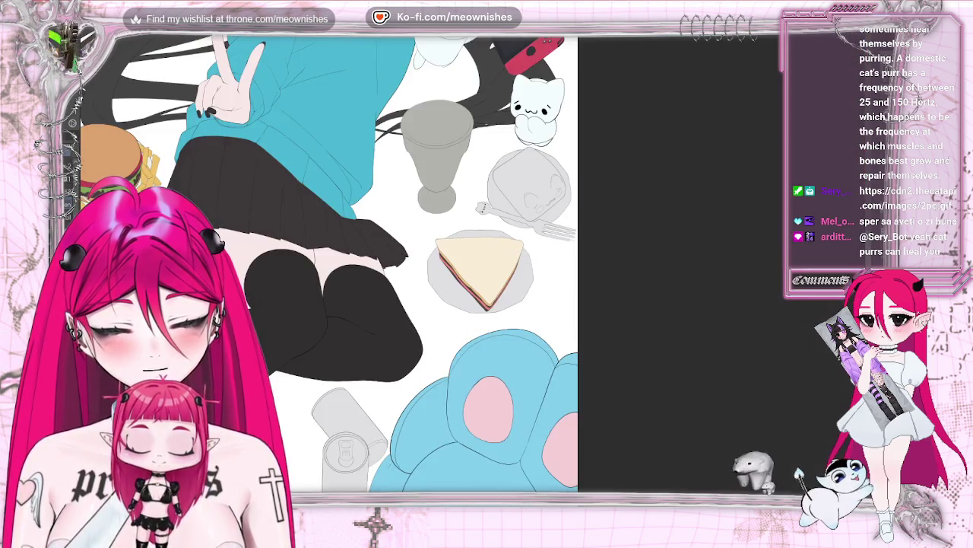
{"action": "scroll", "coordinate": [479, 270], "scroll_direction": "down", "scroll_amount": 5}
{"action": "scroll", "coordinate": [479, 270], "scroll_direction": "up", "scroll_amount": 3}
{"action": "scroll", "coordinate": [479, 270], "scroll_direction": "up", "scroll_amount": 4}
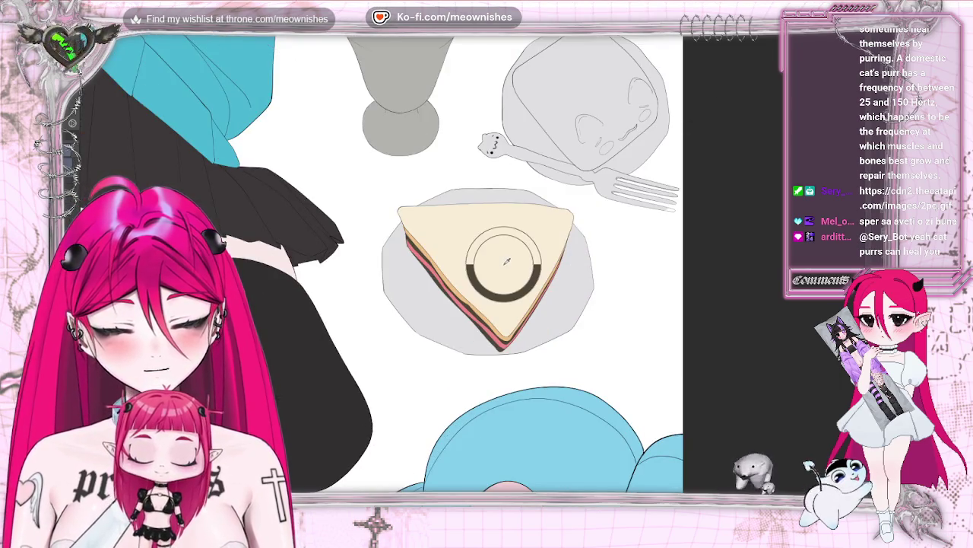
{"action": "mouse_move", "coordinate": [403, 228]}
{"action": "left_mouse_down"}
{"action": "mouse_move", "coordinate": [467, 305]}
{"action": "mouse_move", "coordinate": [565, 250]}
{"action": "mouse_move", "coordinate": [764, 82]}
{"action": "left_mouse_up"}
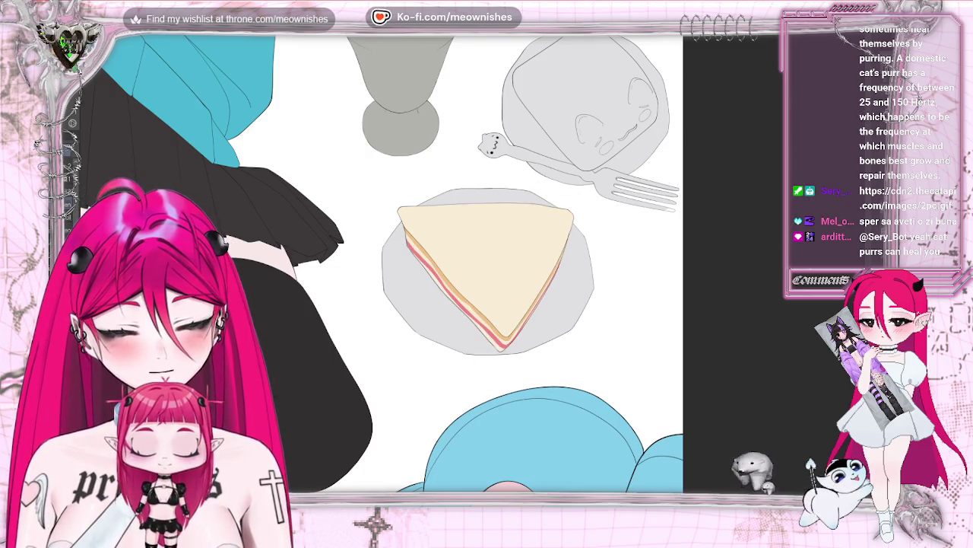
Step: Erase part of the outline on the blue shape, then select the square cake on the plate
{"action": "scroll", "coordinate": [486, 266], "scroll_direction": "down", "scroll_amount": 5}
{"action": "scroll", "coordinate": [487, 266], "scroll_direction": "up", "scroll_amount": 2}
{"action": "scroll", "coordinate": [487, 266], "scroll_direction": "up", "scroll_amount": 3}
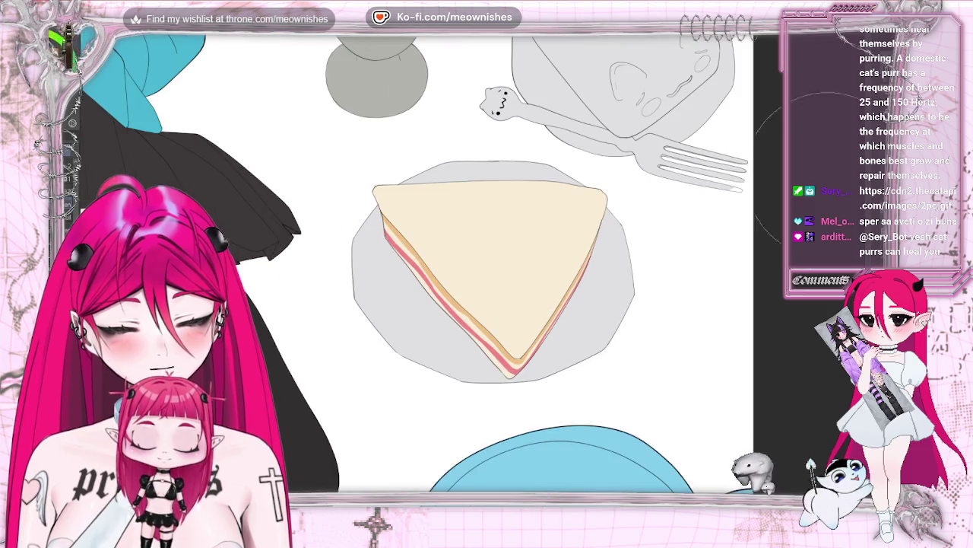
{"action": "left_click_drag", "start_coordinate": [563, 434], "coordinate": [449, 475]}
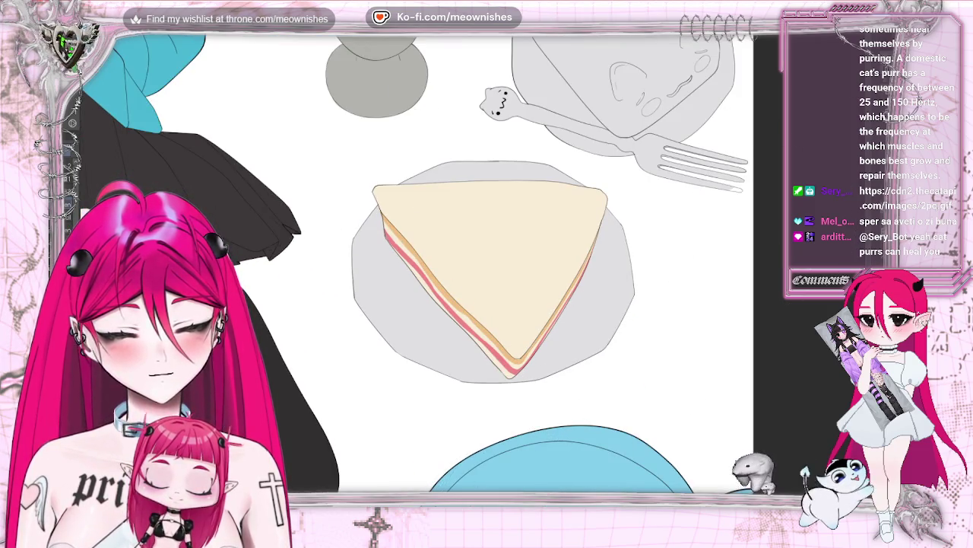
{"action": "scroll", "coordinate": [418, 267], "scroll_direction": "right", "scroll_amount": 3}
{"action": "scroll", "coordinate": [418, 266], "scroll_direction": "up", "scroll_amount": 4}
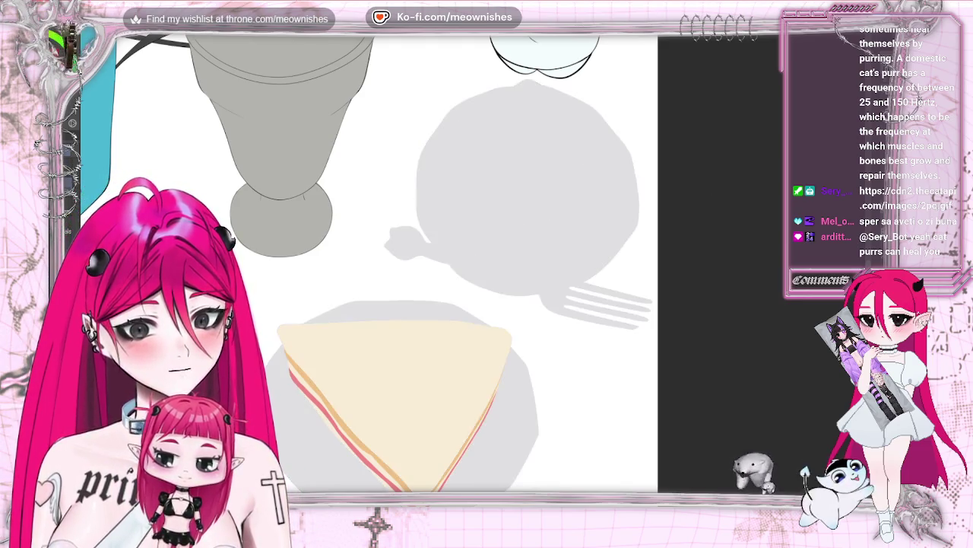
{"action": "left_click", "coordinate": [523, 157]}
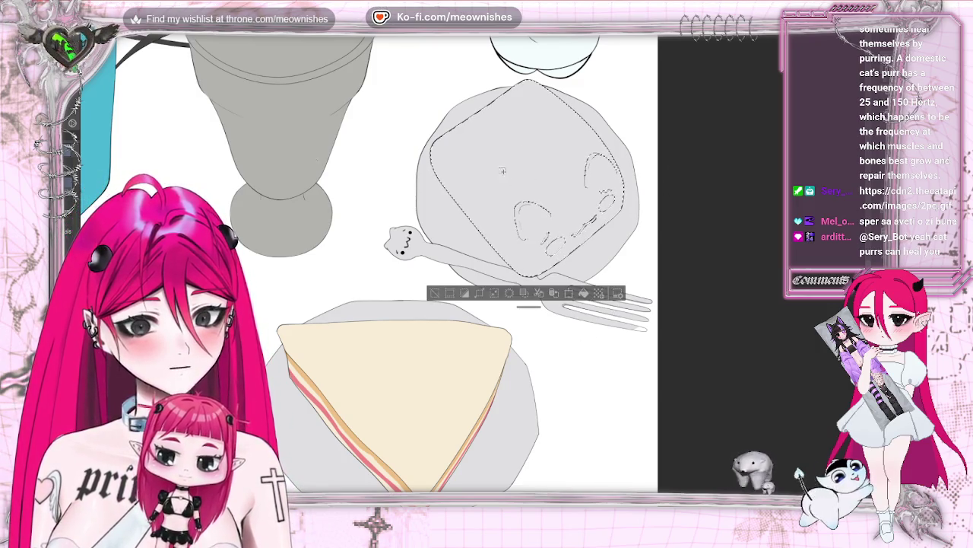
Step: Fill the selected square cake dark chocolate brown, deselect, and reselect the cake
{"action": "mouse_move", "coordinate": [478, 130]}
{"action": "left_mouse_down"}
{"action": "mouse_move", "coordinate": [621, 147]}
{"action": "mouse_move", "coordinate": [500, 325]}
{"action": "left_mouse_up"}
{"action": "mouse_move", "coordinate": [522, 218]}
{"action": "left_mouse_down"}
{"action": "mouse_move", "coordinate": [543, 217]}
{"action": "mouse_move", "coordinate": [518, 252]}
{"action": "left_mouse_up"}
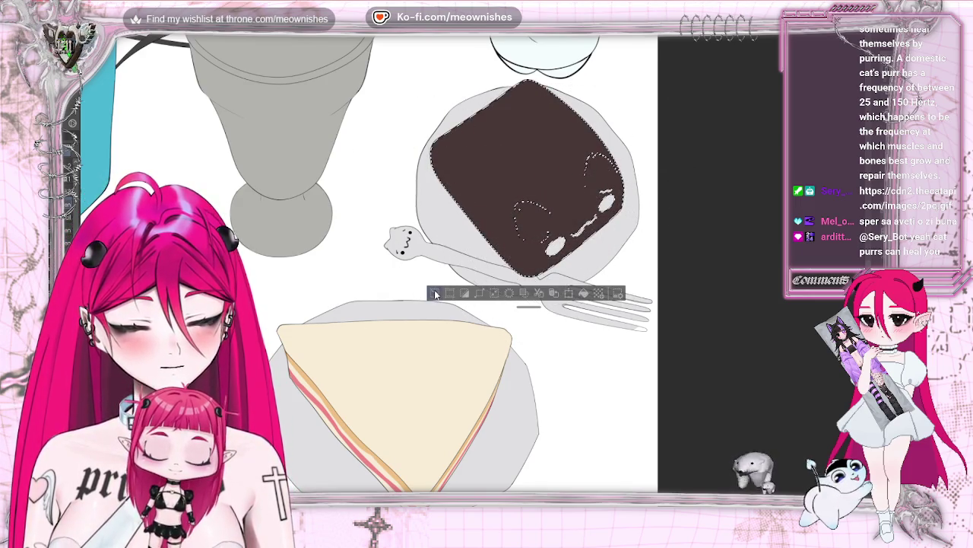
{"action": "key", "text": "ctrl+d"}
{"action": "scroll", "coordinate": [440, 247], "scroll_direction": "down", "scroll_amount": 5}
{"action": "scroll", "coordinate": [440, 247], "scroll_direction": "down", "scroll_amount": 3}
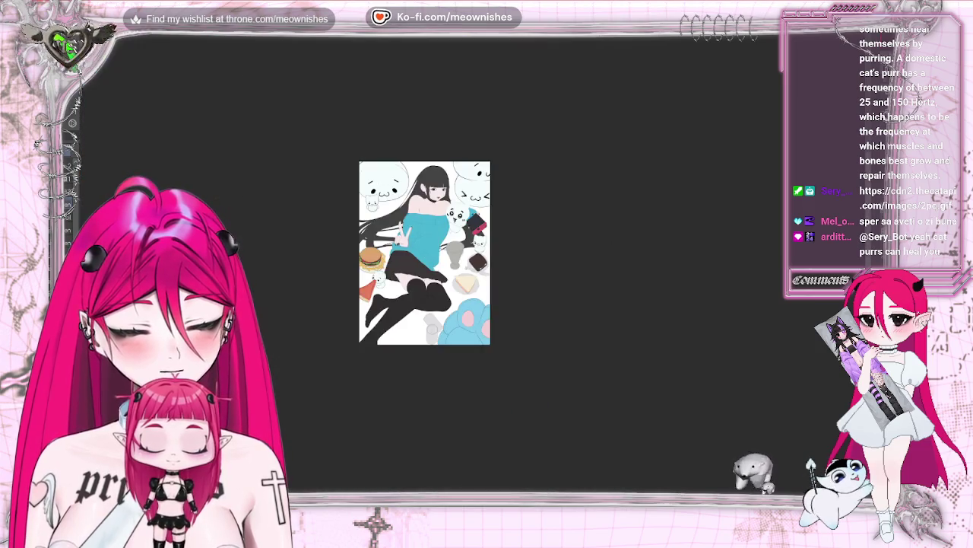
{"action": "scroll", "coordinate": [472, 268], "scroll_direction": "up", "scroll_amount": 3}
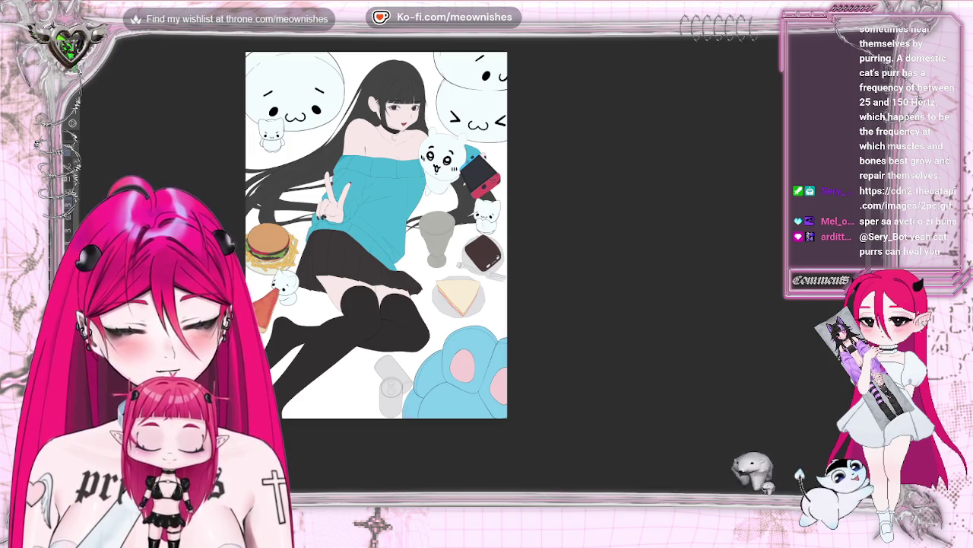
{"action": "scroll", "coordinate": [472, 268], "scroll_direction": "up", "scroll_amount": 3}
{"action": "scroll", "coordinate": [471, 268], "scroll_direction": "up", "scroll_amount": 3}
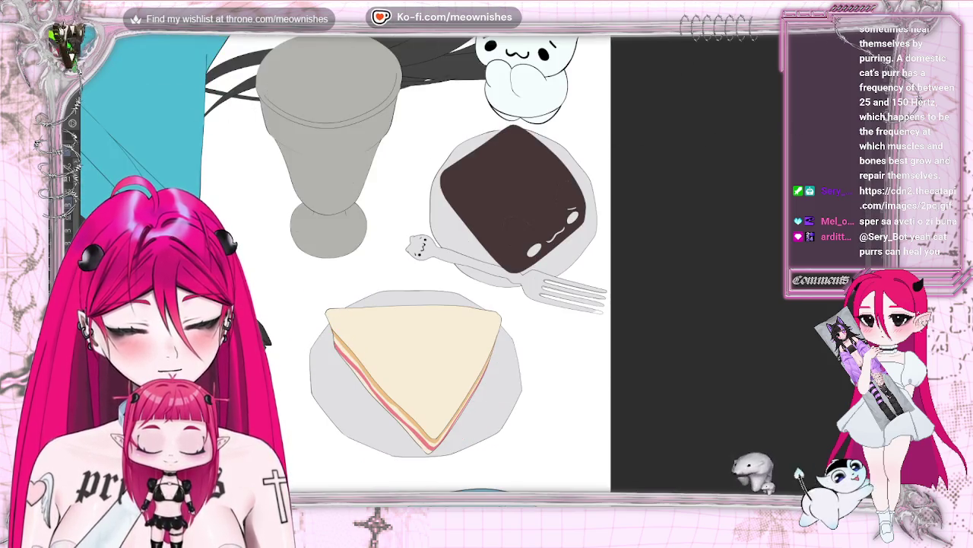
{"action": "left_click", "coordinate": [510, 190]}
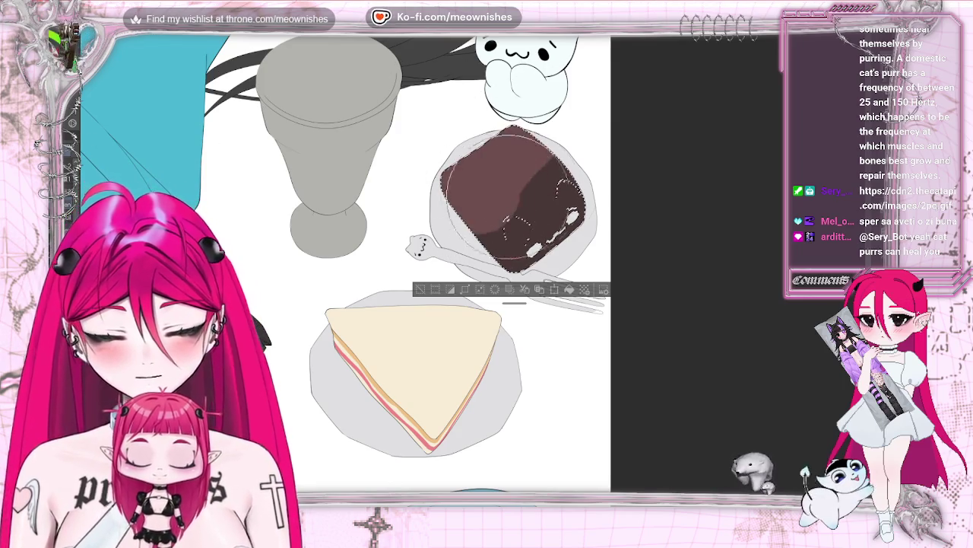
Step: Repaint the cake a darker, redder brown and clear the selection with Ctrl+D
{"action": "left_click_drag", "start_coordinate": [517, 190], "coordinate": [487, 235]}
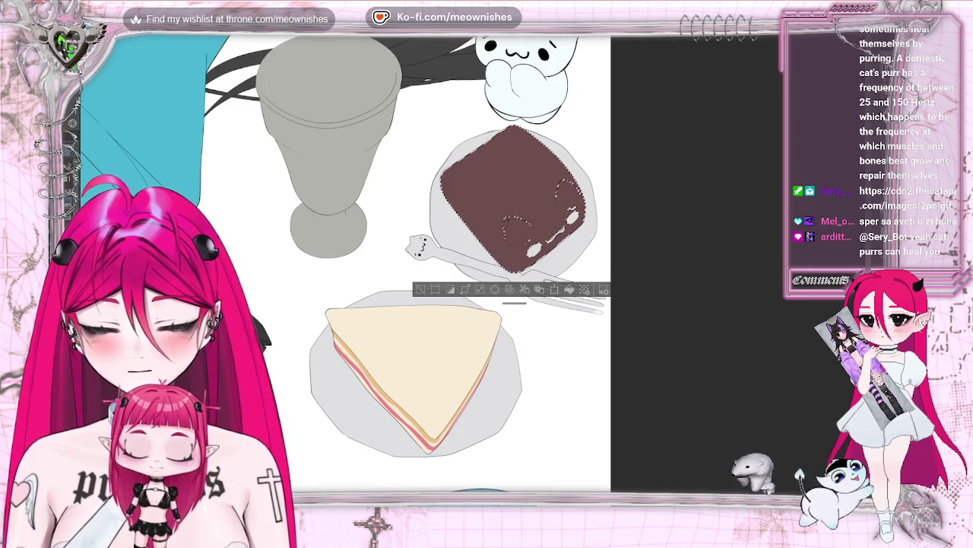
{"action": "left_click_drag", "start_coordinate": [464, 172], "coordinate": [567, 167]}
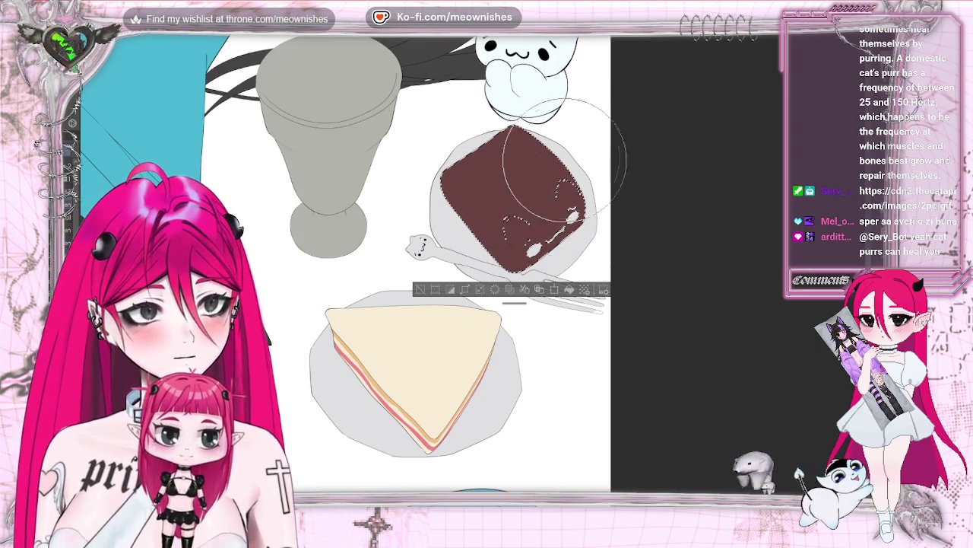
{"action": "scroll", "coordinate": [474, 272], "scroll_direction": "up", "scroll_amount": 3}
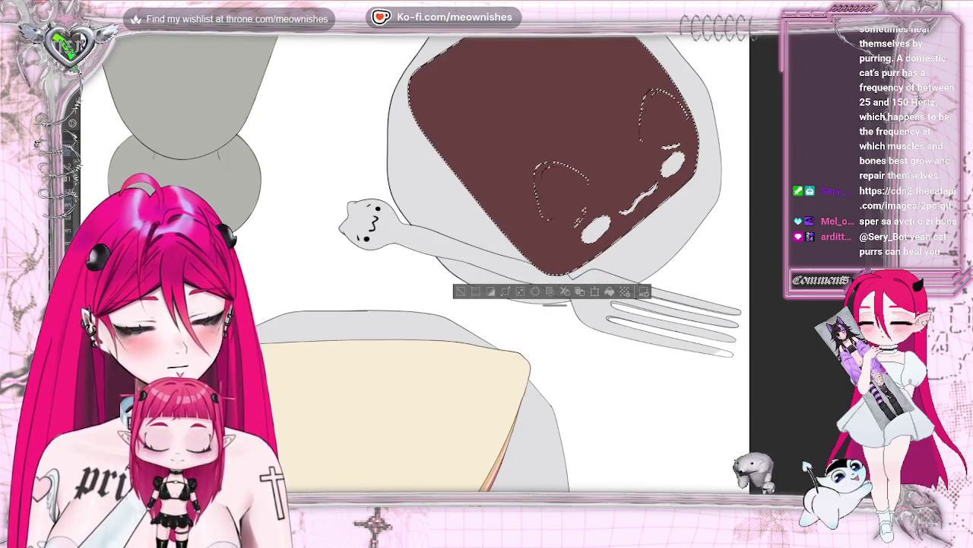
{"action": "key", "text": "ctrl+d"}
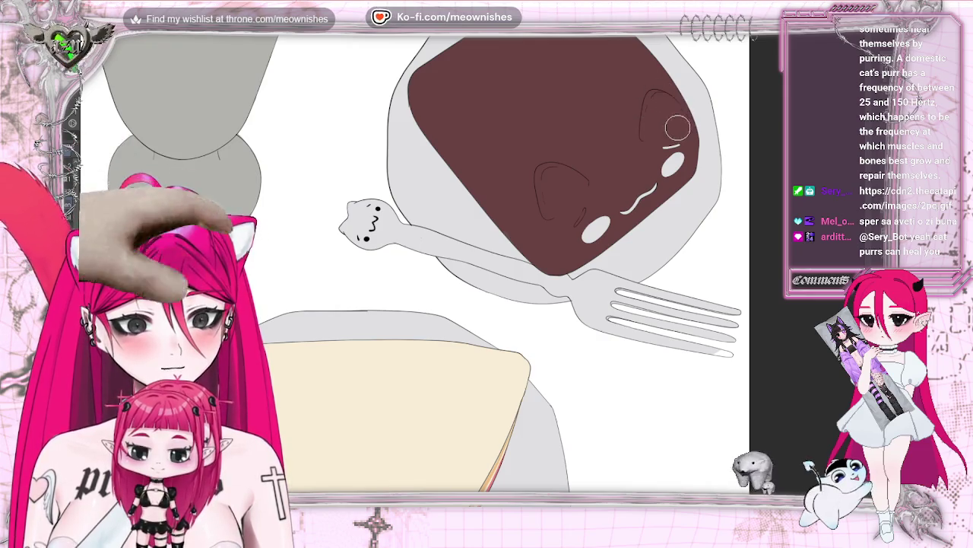
{"action": "scroll", "coordinate": [677, 128], "scroll_direction": "up", "scroll_amount": 2}
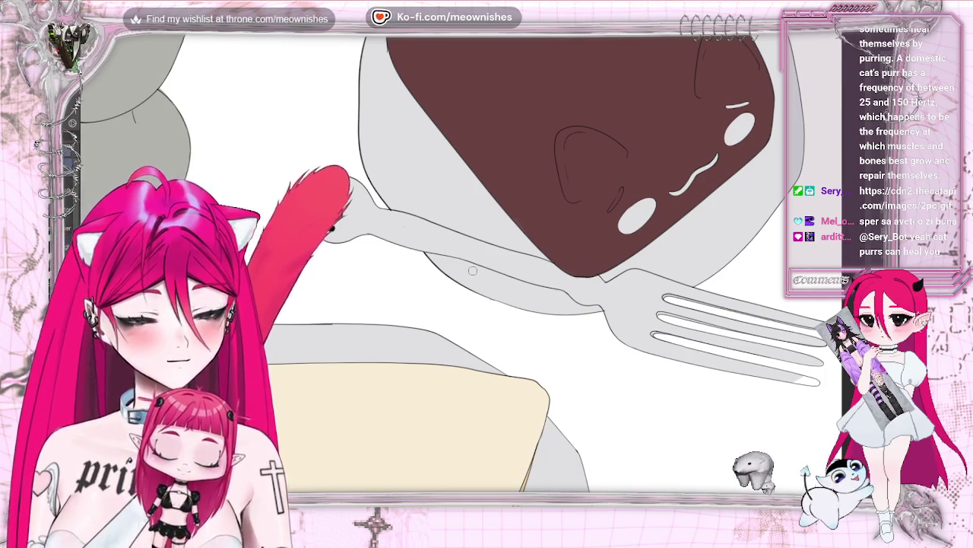
Step: Add a small light stroke beside the cake's eye highlight and enlarge the brush
{"action": "left_click_drag", "start_coordinate": [621, 192], "coordinate": [610, 209]}
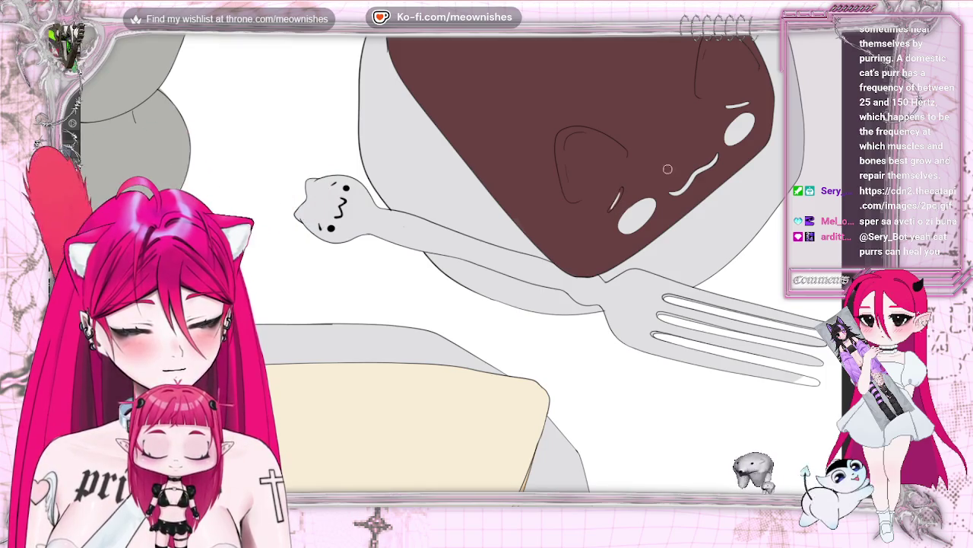
{"action": "key", "text": "ctrl+plus"}
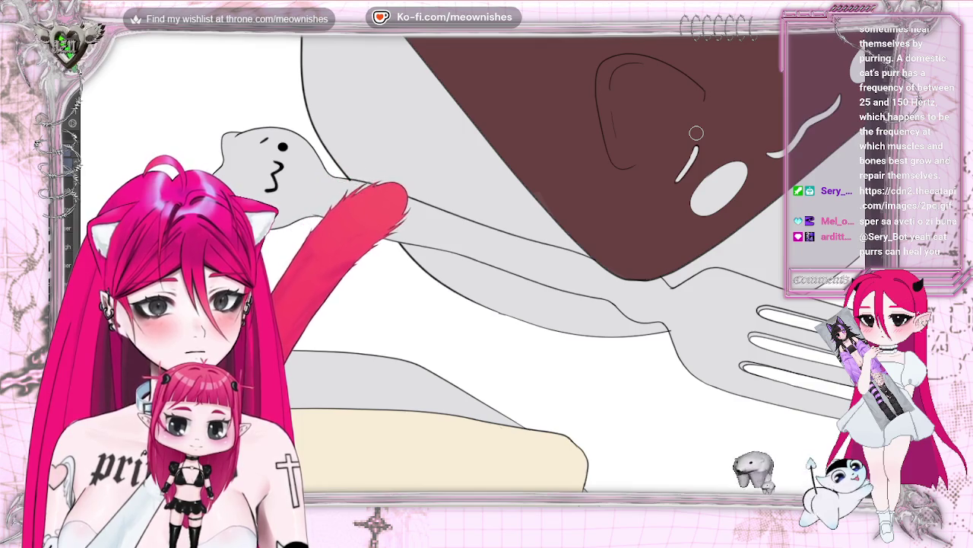
{"action": "key", "text": "e"}
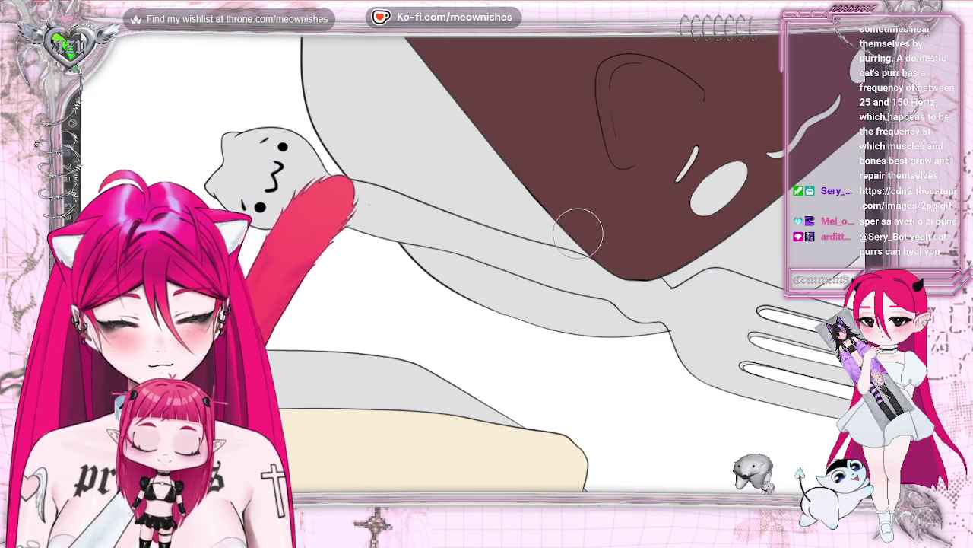
{"action": "key", "text": "h"}
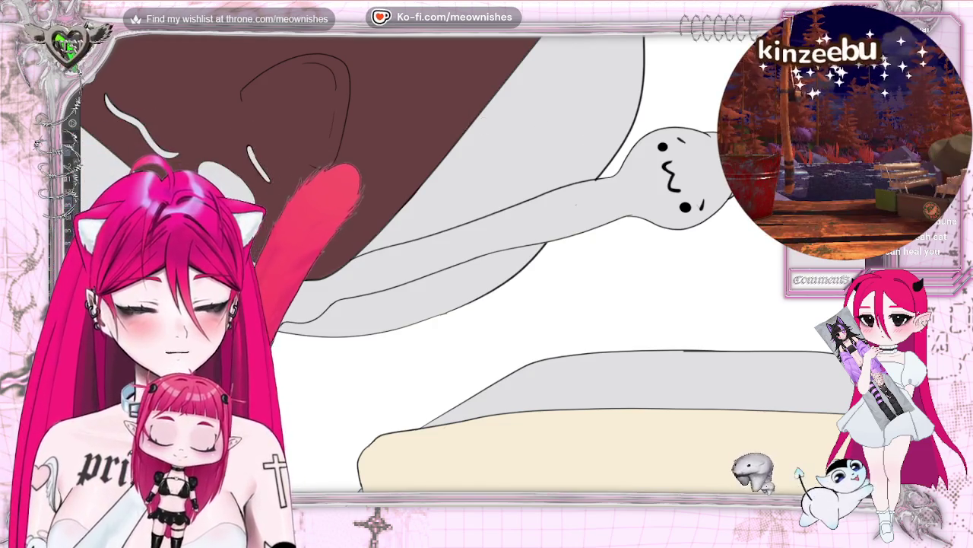
Step: Mirror the view back and pan around to the roll cake
{"action": "scroll", "coordinate": [487, 266], "scroll_direction": "up", "scroll_amount": 3}
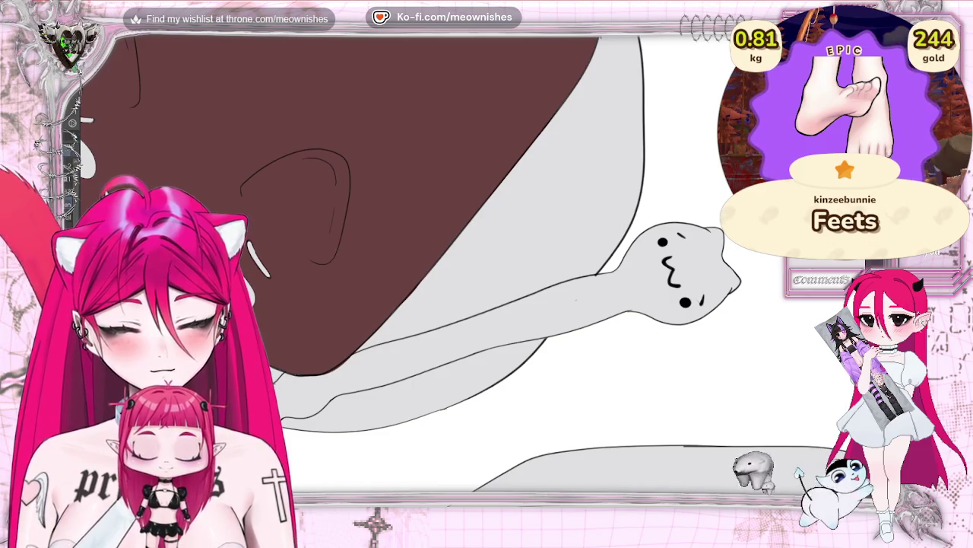
{"action": "scroll", "coordinate": [583, 165], "scroll_direction": "up", "scroll_amount": 5}
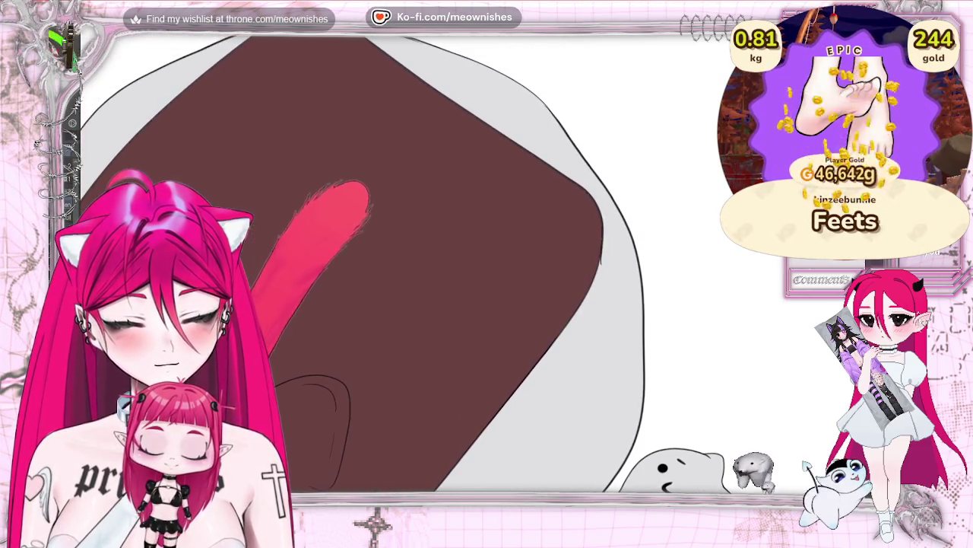
{"action": "scroll", "coordinate": [363, 262], "scroll_direction": "up", "scroll_amount": 2}
{"action": "key", "text": "m"}
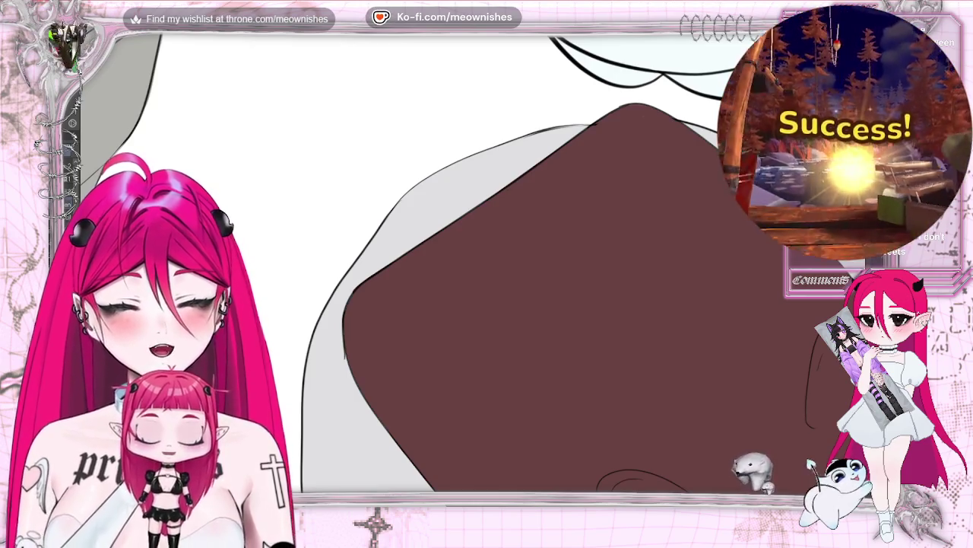
{"action": "scroll", "coordinate": [532, 258], "scroll_direction": "down", "scroll_amount": 3}
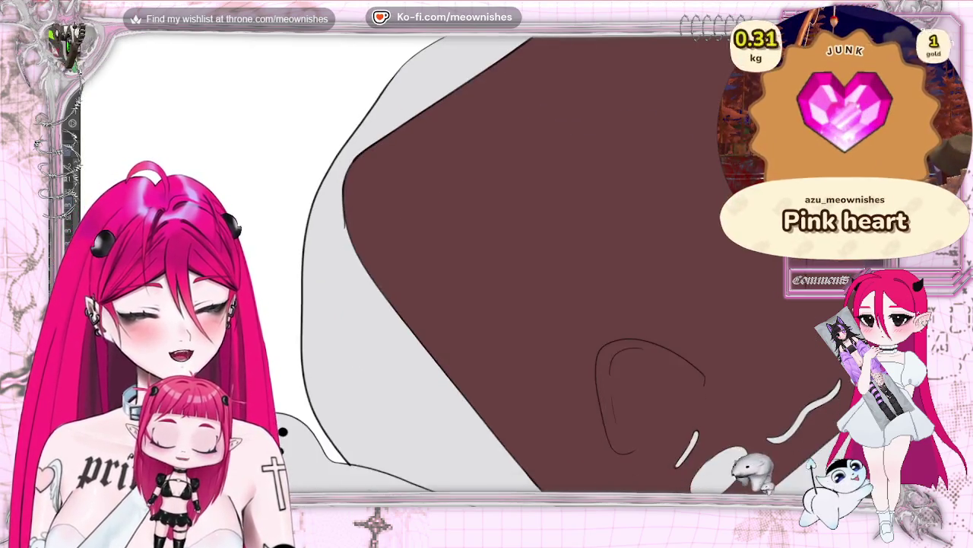
{"action": "scroll", "coordinate": [532, 259], "scroll_direction": "down", "scroll_amount": 1}
{"action": "scroll", "coordinate": [533, 259], "scroll_direction": "up", "scroll_amount": 3}
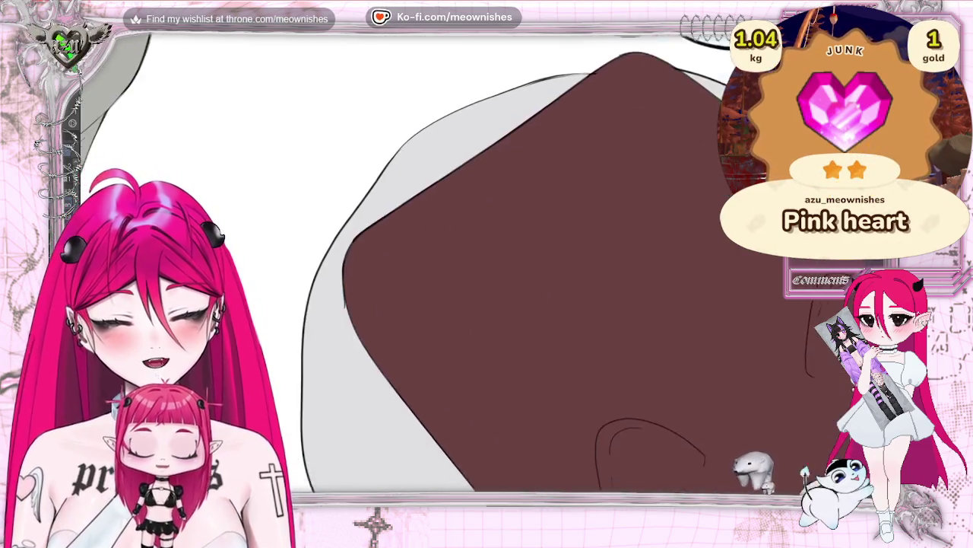
{"action": "scroll", "coordinate": [520, 478], "scroll_direction": "right", "scroll_amount": 4}
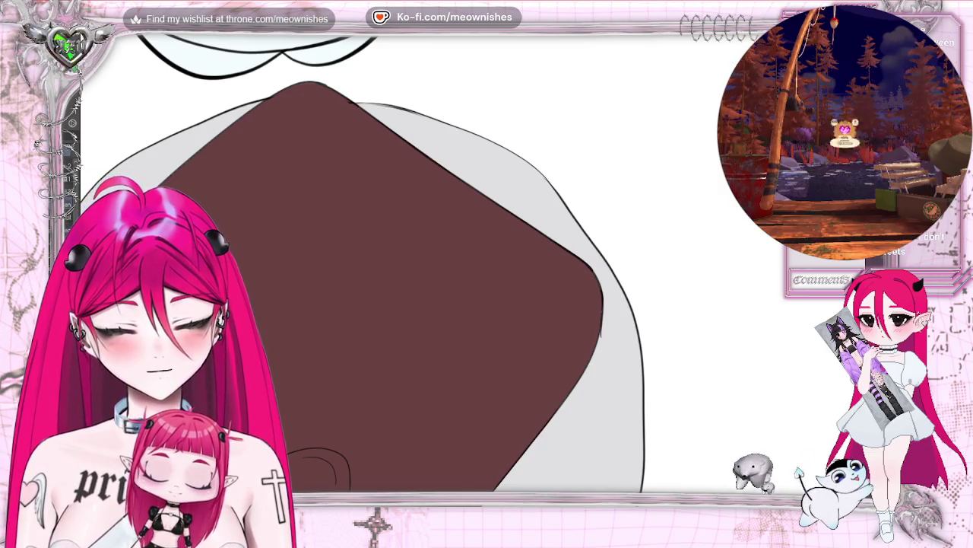
{"action": "scroll", "coordinate": [456, 289], "scroll_direction": "left", "scroll_amount": 3}
{"action": "scroll", "coordinate": [457, 289], "scroll_direction": "left", "scroll_amount": 1}
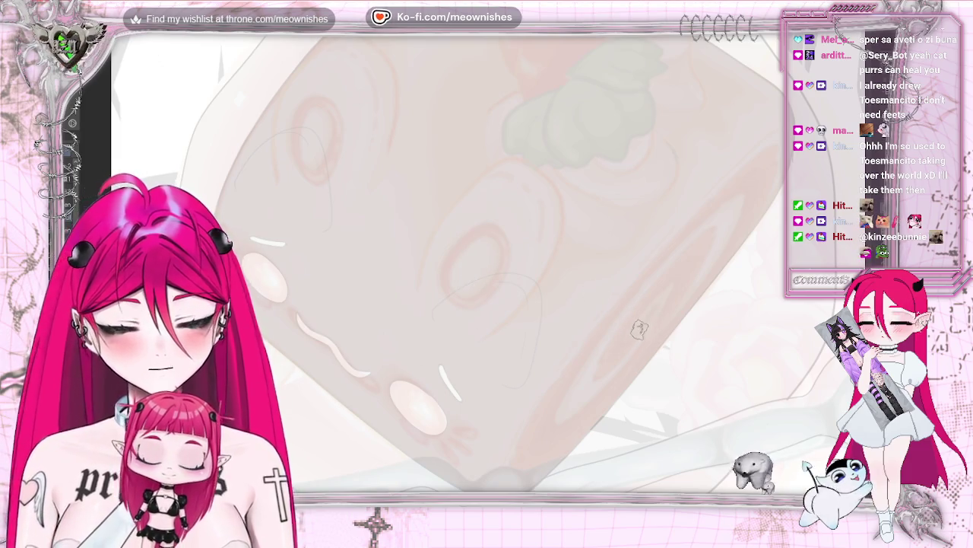
Step: Sketch the first light swirl strokes on the roll's cut end, undoing the unwanted ones
{"action": "left_click_drag", "start_coordinate": [613, 352], "coordinate": [701, 252]}
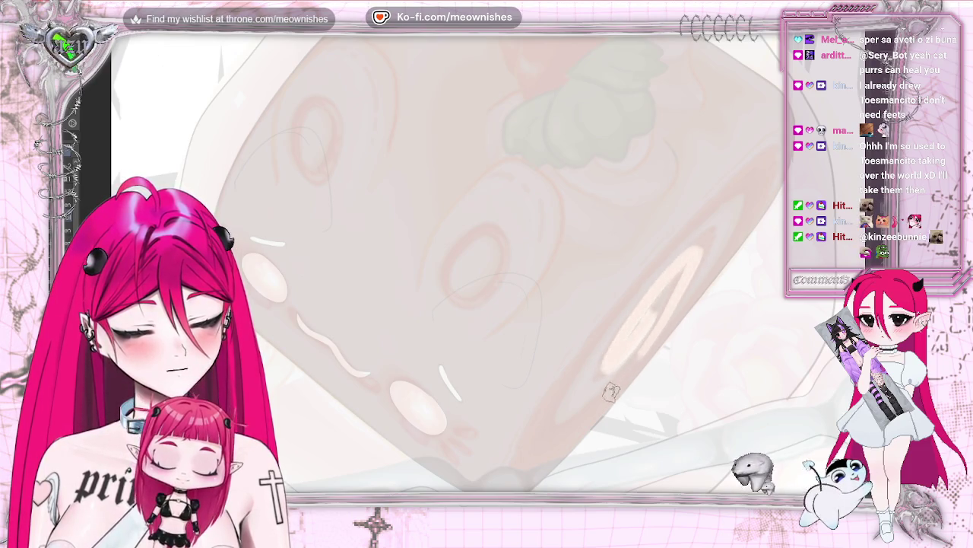
{"action": "left_click_drag", "start_coordinate": [613, 389], "coordinate": [543, 445]}
{"action": "key", "text": "ctrl+z"}
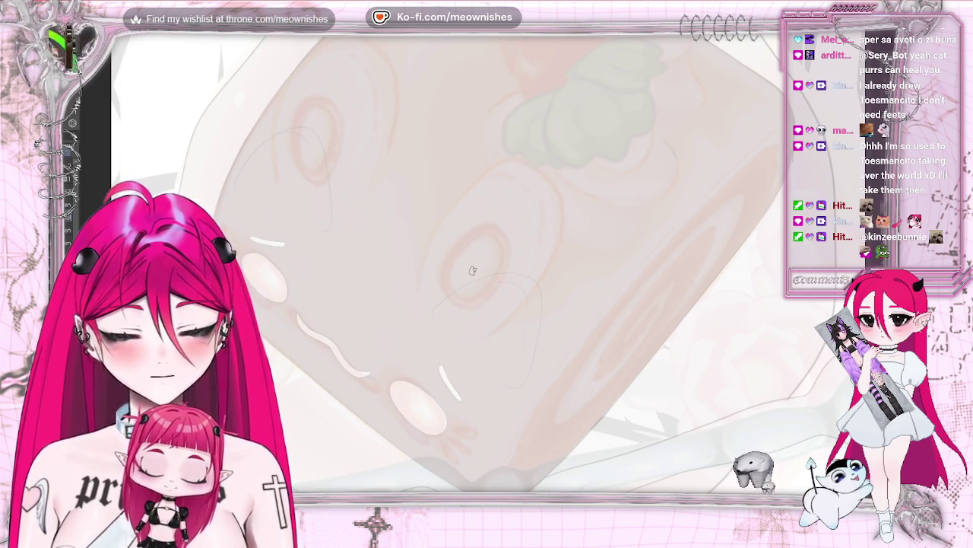
{"action": "left_click_drag", "start_coordinate": [629, 343], "coordinate": [606, 366]}
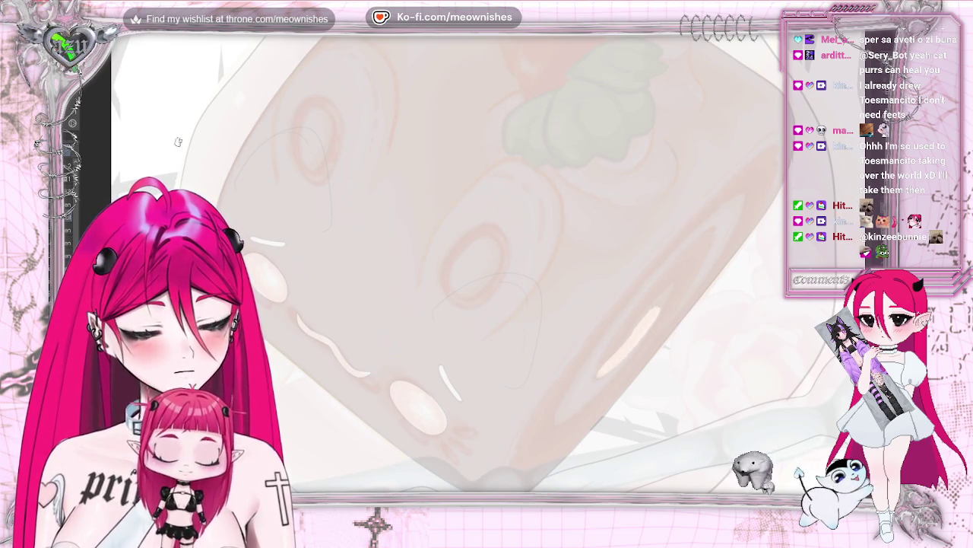
{"action": "key", "text": "ctrl+z"}
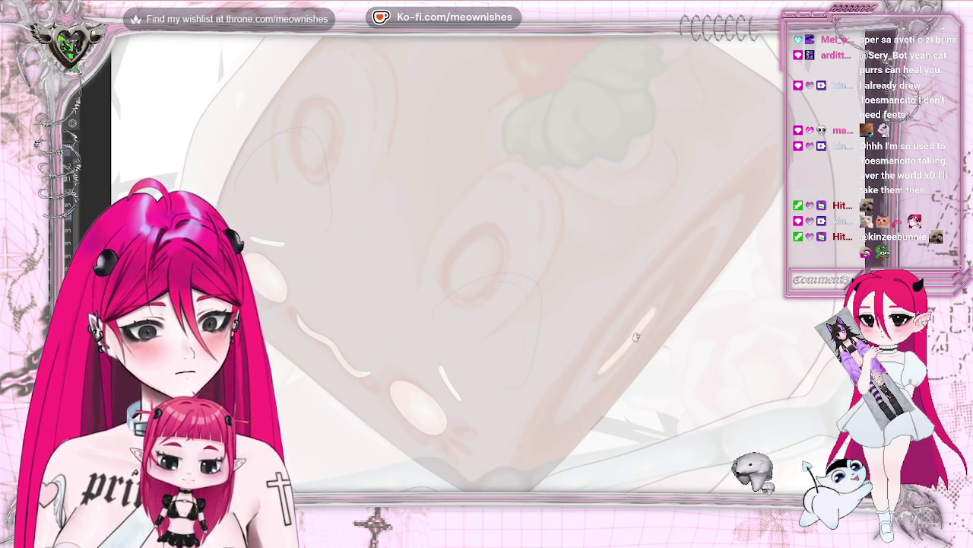
{"action": "left_click_drag", "start_coordinate": [598, 374], "coordinate": [622, 334]}
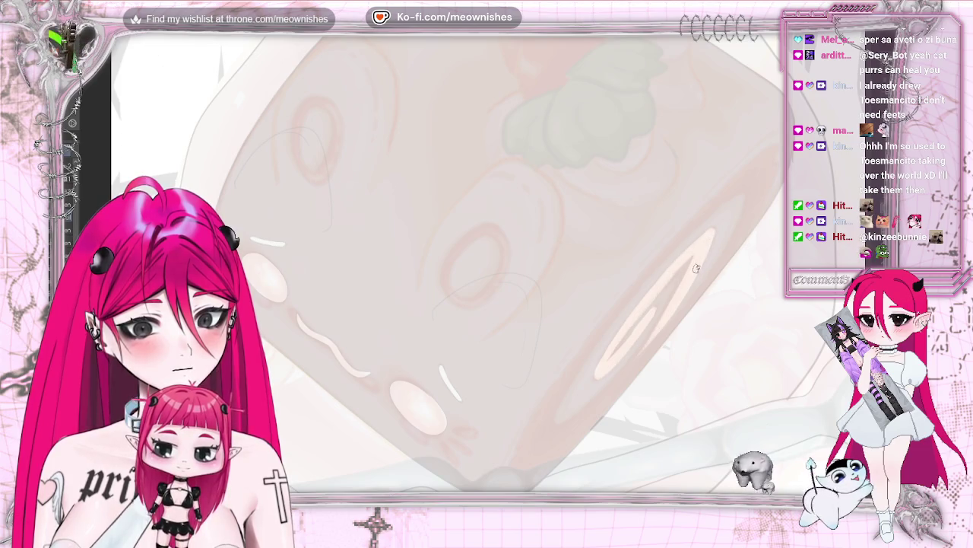
Step: Add more inner and outer spiral curves and touch up the swirl's lower end
{"action": "left_click_drag", "start_coordinate": [630, 369], "coordinate": [541, 461]}
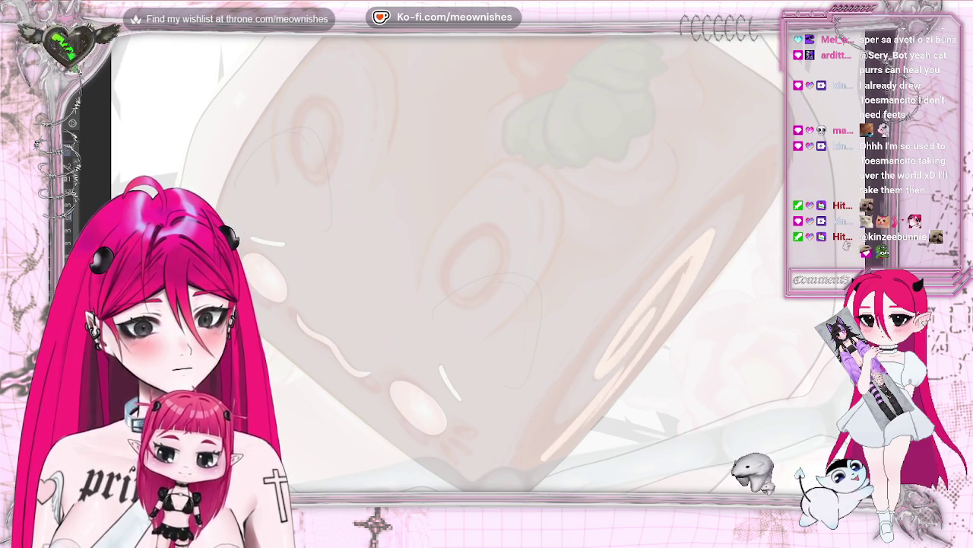
{"action": "mouse_move", "coordinate": [692, 232]}
{"action": "left_mouse_down"}
{"action": "mouse_move", "coordinate": [726, 202]}
{"action": "mouse_move", "coordinate": [718, 262]}
{"action": "left_mouse_up"}
{"action": "left_click_drag", "start_coordinate": [673, 316], "coordinate": [609, 411]}
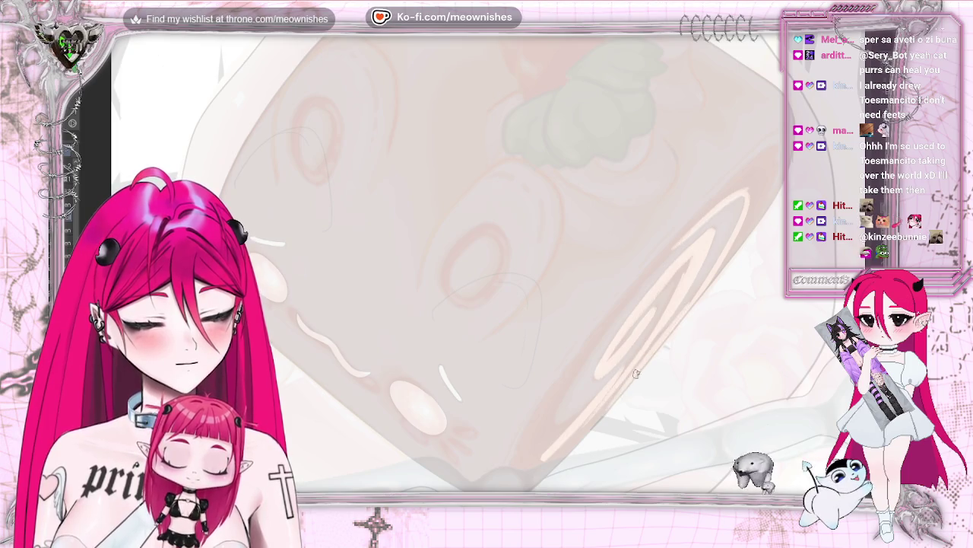
{"action": "left_click_drag", "start_coordinate": [714, 276], "coordinate": [776, 152]}
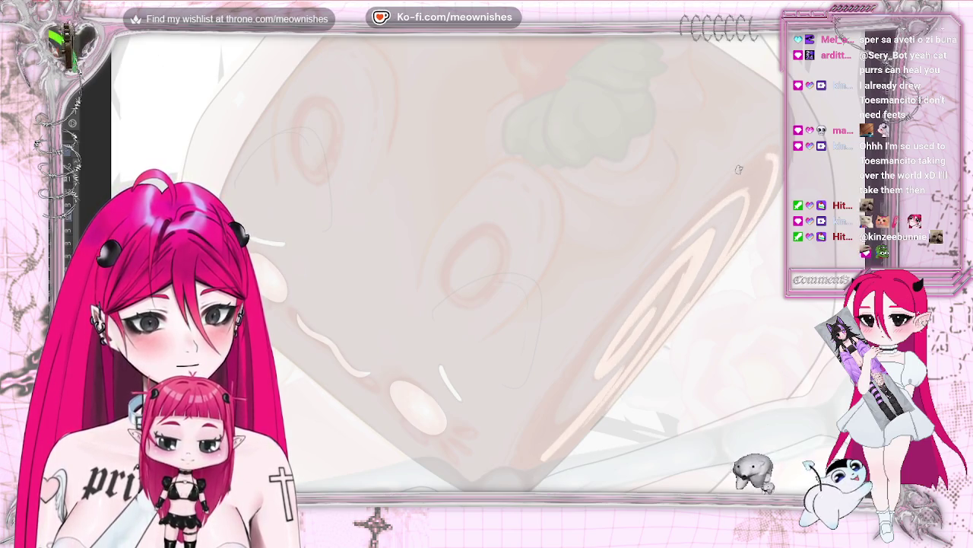
{"action": "left_click_drag", "start_coordinate": [628, 293], "coordinate": [552, 404]}
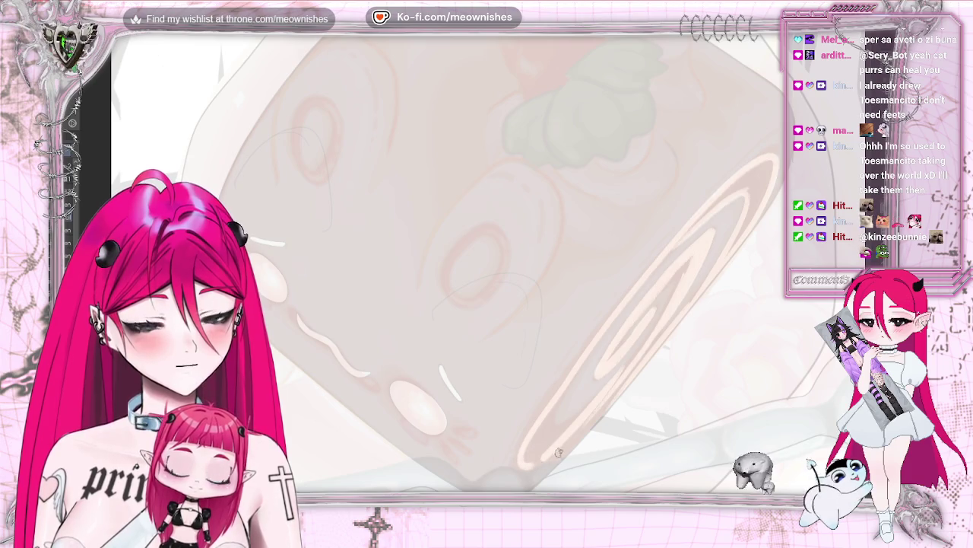
{"action": "left_click_drag", "start_coordinate": [625, 301], "coordinate": [521, 452]}
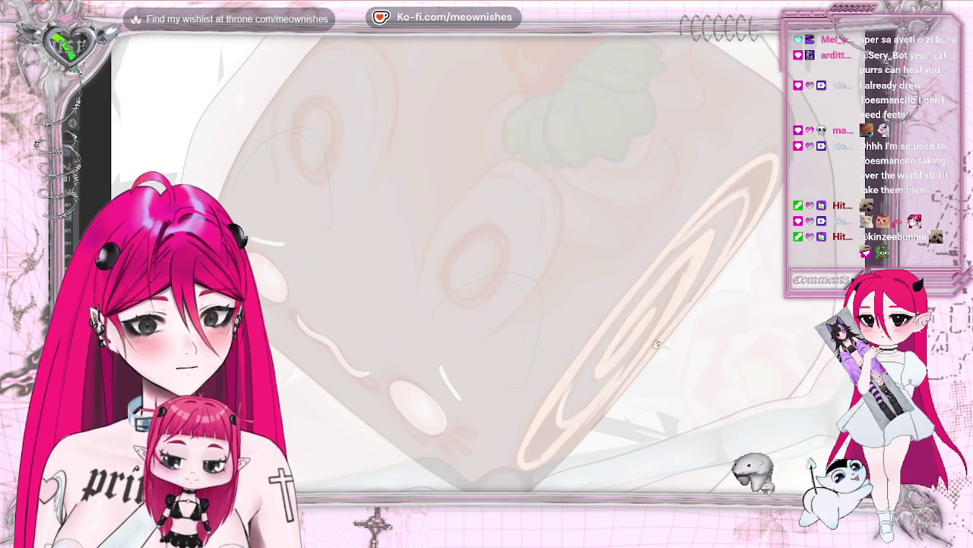
{"action": "left_click_drag", "start_coordinate": [610, 400], "coordinate": [563, 449]}
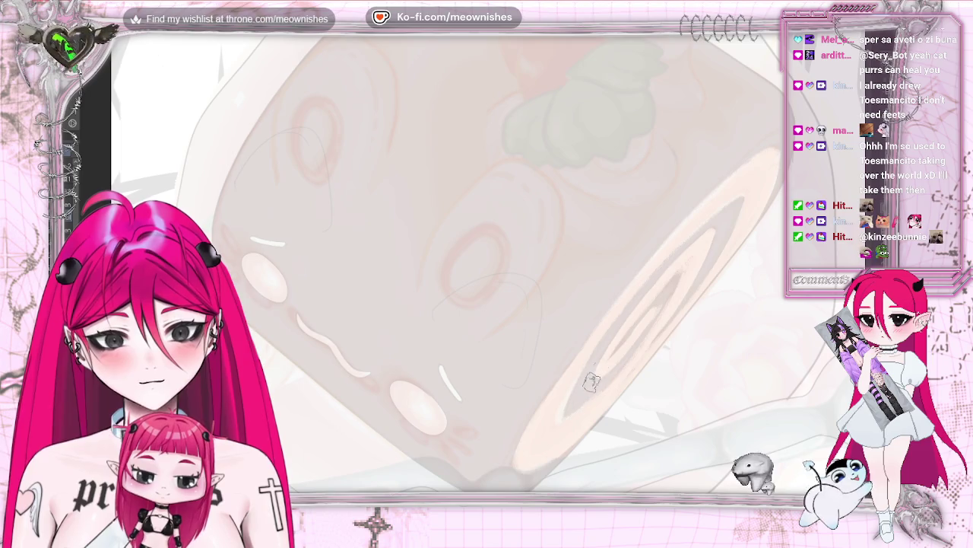
Step: Zoom out to view the finished cream spiral on the roll cake's cut end
{"action": "scroll", "coordinate": [581, 403], "scroll_direction": "down", "scroll_amount": 3}
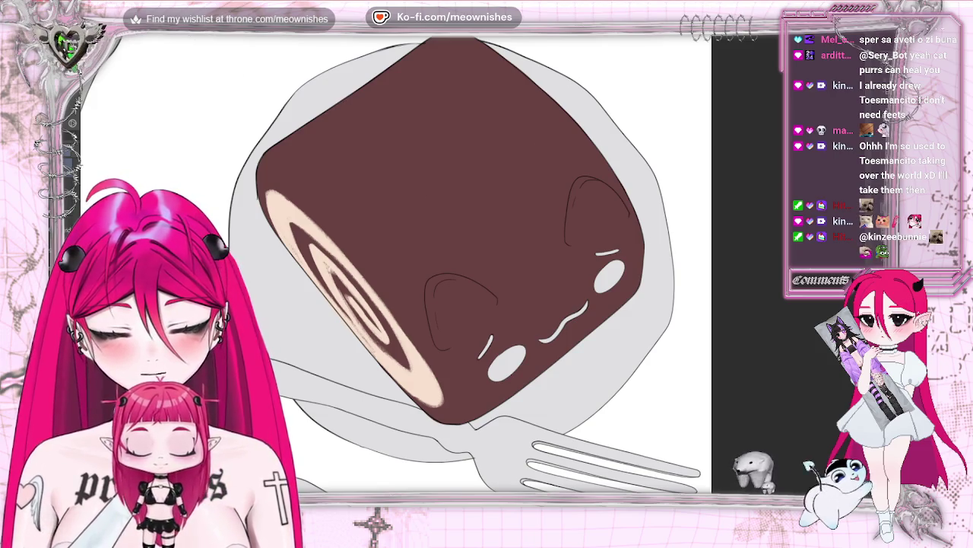
Step: Tint both highlight blobs on the chocolate roll peach with the fill bucket, then check the whole illustration
{"action": "key", "text": "Return"}
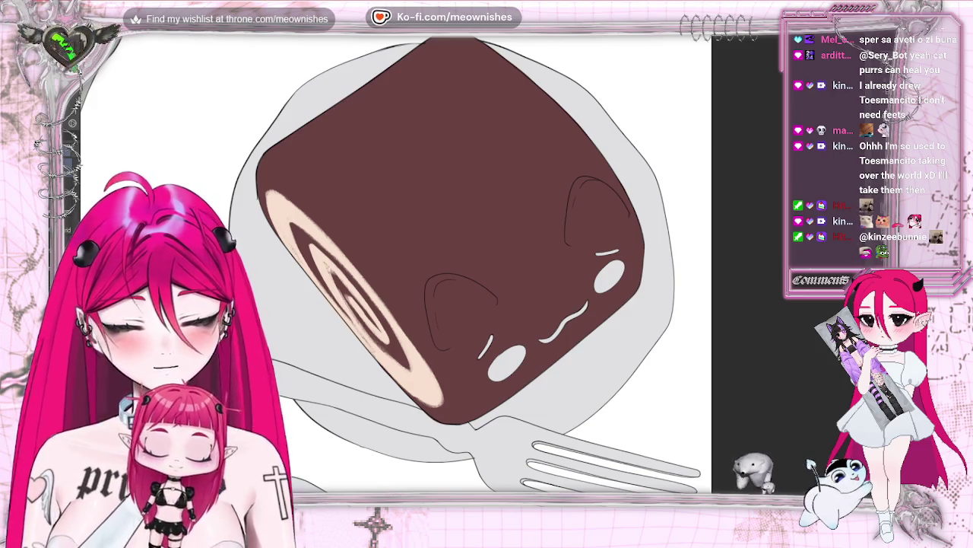
{"action": "left_click", "coordinate": [515, 356]}
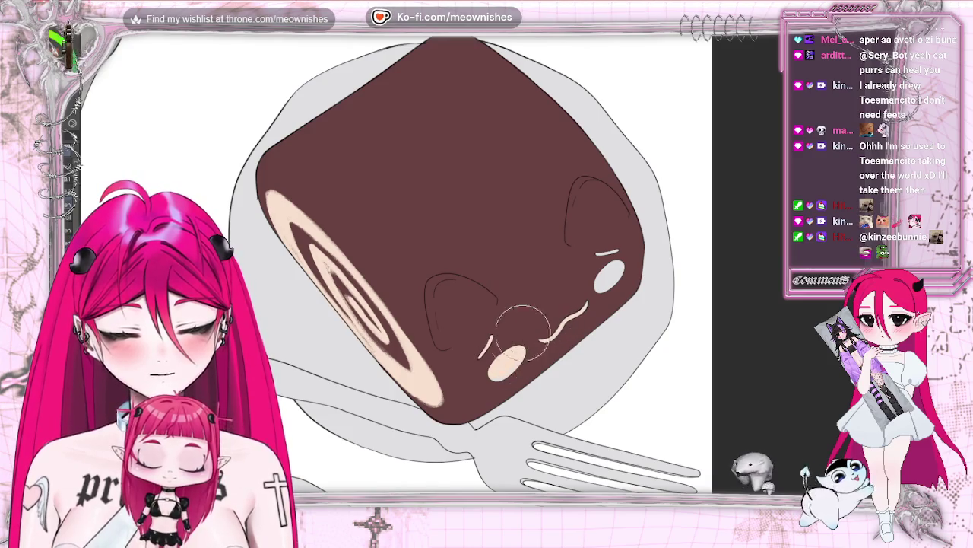
{"action": "left_click", "coordinate": [610, 267]}
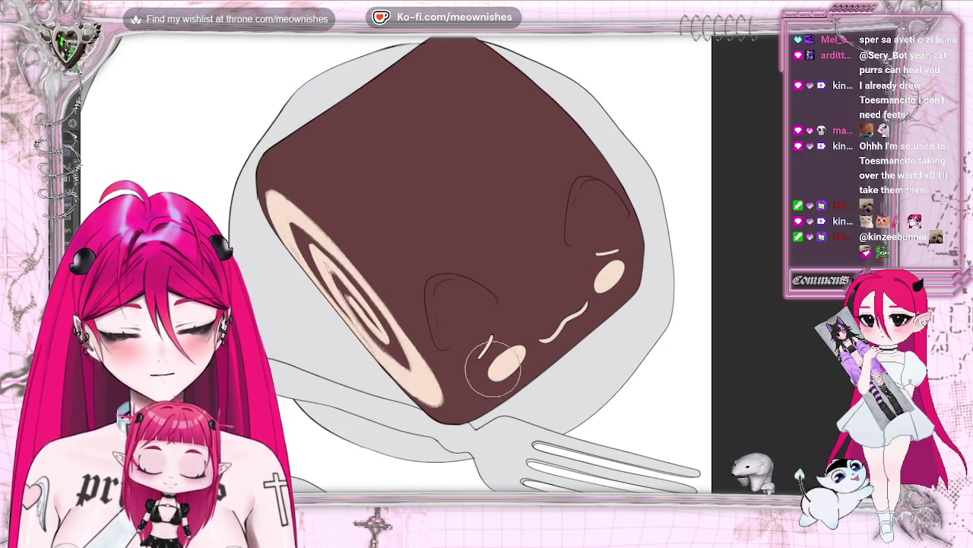
{"action": "key", "text": "ctrl+0"}
{"action": "scroll", "coordinate": [479, 266], "scroll_direction": "up", "scroll_amount": 3}
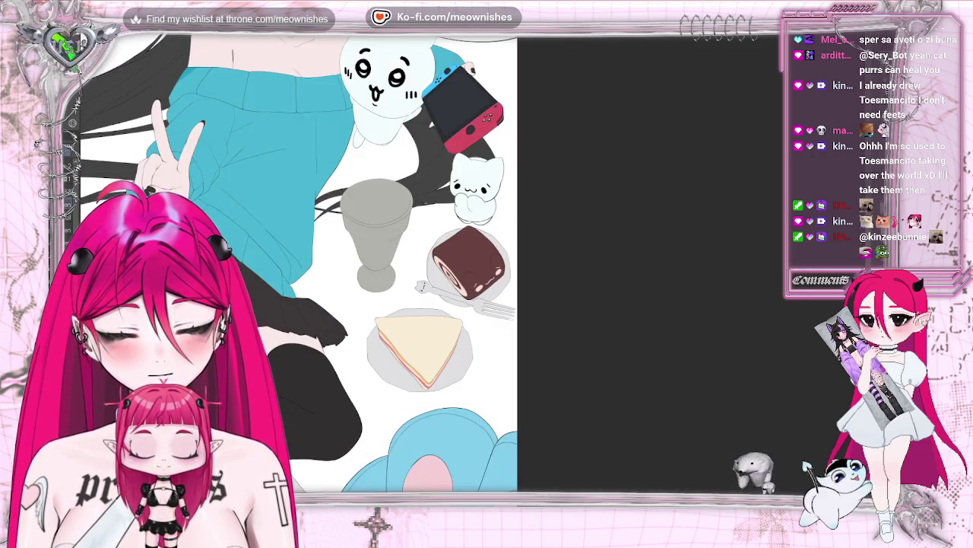
{"action": "scroll", "coordinate": [472, 274], "scroll_direction": "up", "scroll_amount": 2}
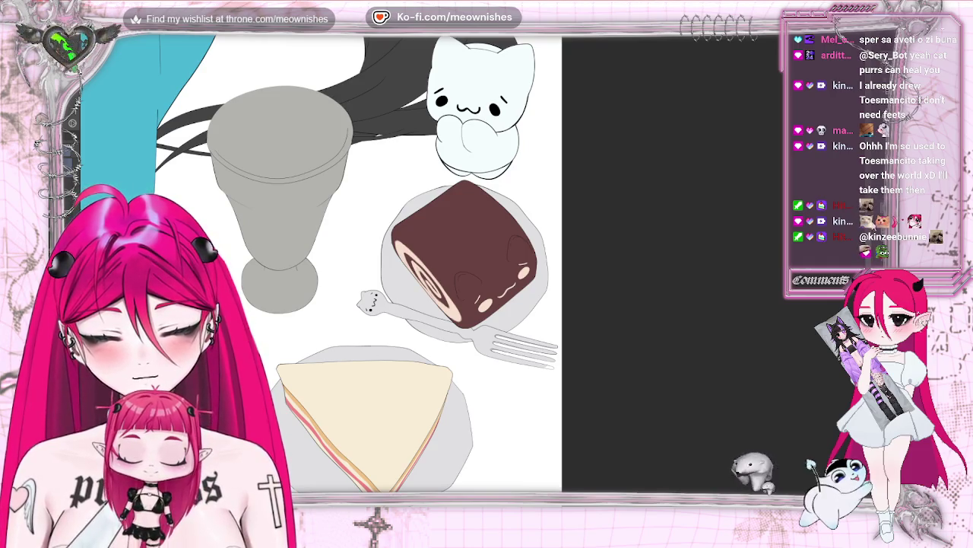
{"action": "scroll", "coordinate": [320, 263], "scroll_direction": "down", "scroll_amount": 4}
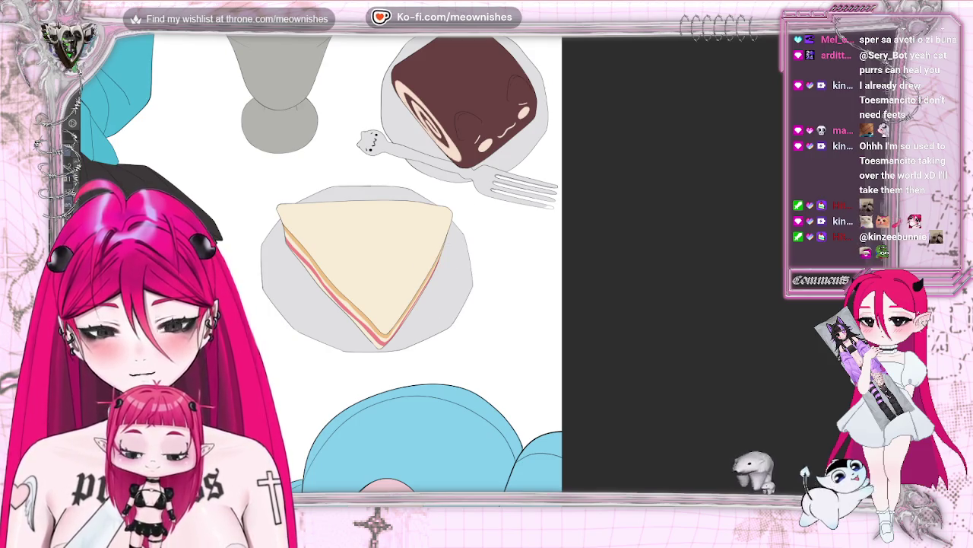
Step: Zoom in on the goblet beside the roll cake, showing more of the left side
{"action": "scroll", "coordinate": [365, 266], "scroll_direction": "up", "scroll_amount": 2}
{"action": "scroll", "coordinate": [365, 267], "scroll_direction": "left", "scroll_amount": 3}
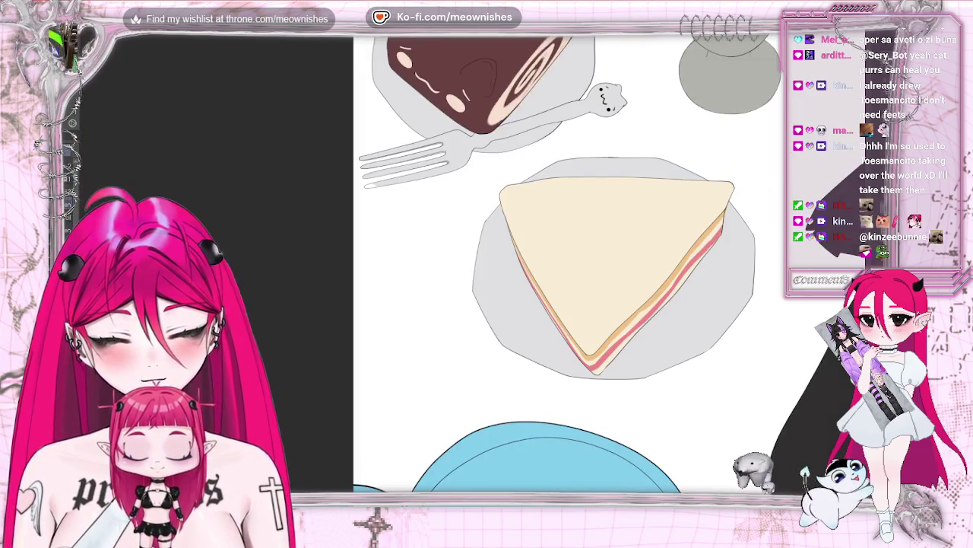
{"action": "scroll", "coordinate": [578, 266], "scroll_direction": "up", "scroll_amount": 2}
{"action": "scroll", "coordinate": [578, 266], "scroll_direction": "up", "scroll_amount": 2}
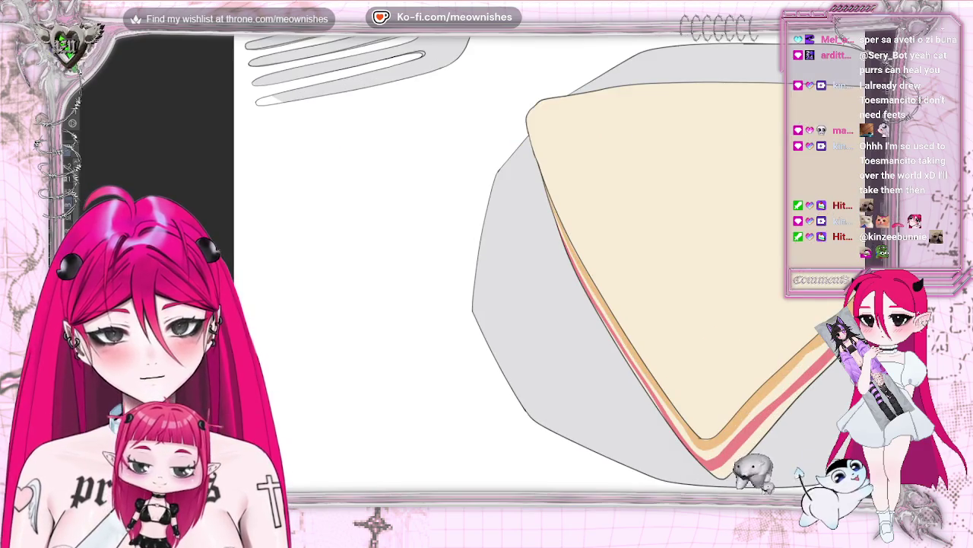
{"action": "scroll", "coordinate": [283, 271], "scroll_direction": "up", "scroll_amount": 4}
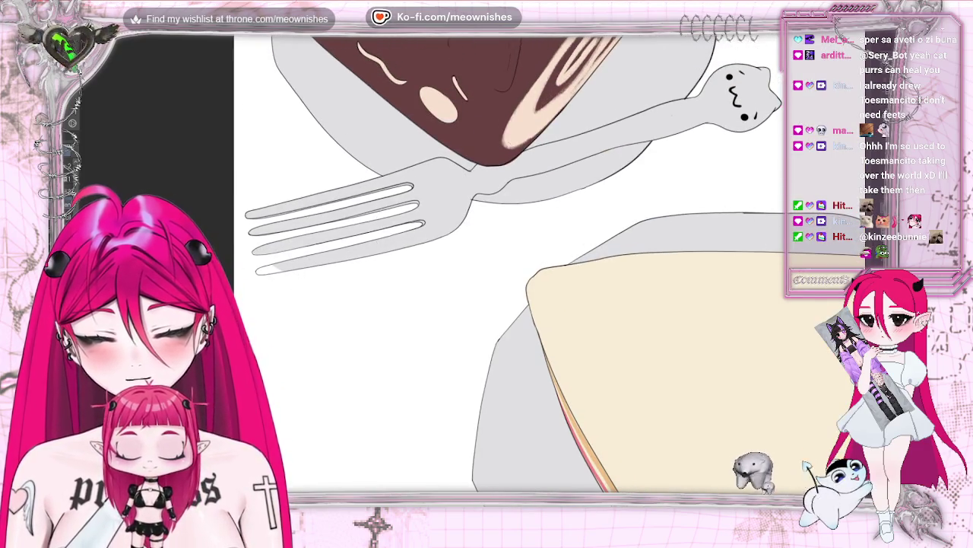
{"action": "scroll", "coordinate": [471, 167], "scroll_direction": "up", "scroll_amount": 1}
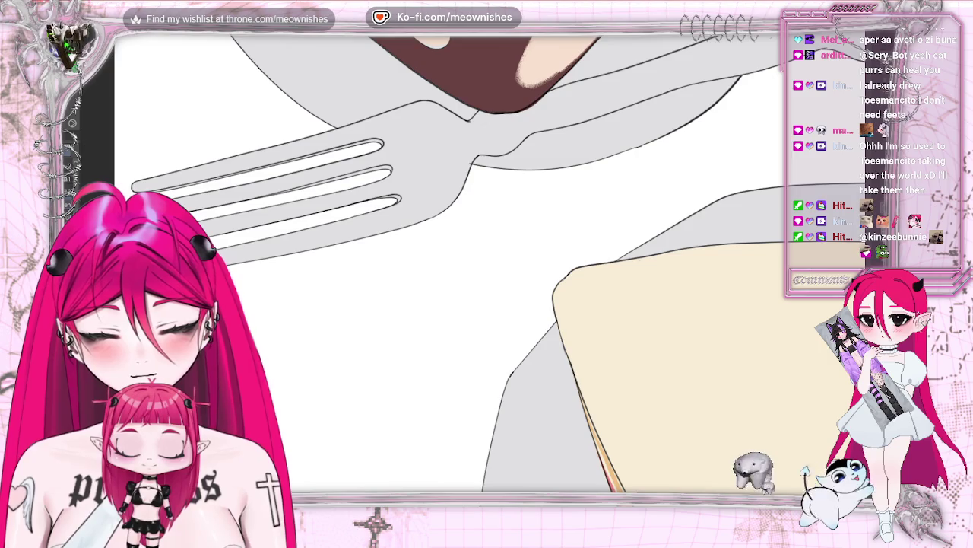
{"action": "scroll", "coordinate": [448, 258], "scroll_direction": "down", "scroll_amount": 2}
{"action": "scroll", "coordinate": [449, 259], "scroll_direction": "down", "scroll_amount": 1}
{"action": "scroll", "coordinate": [448, 259], "scroll_direction": "down", "scroll_amount": 1}
{"action": "scroll", "coordinate": [449, 258], "scroll_direction": "down", "scroll_amount": 1}
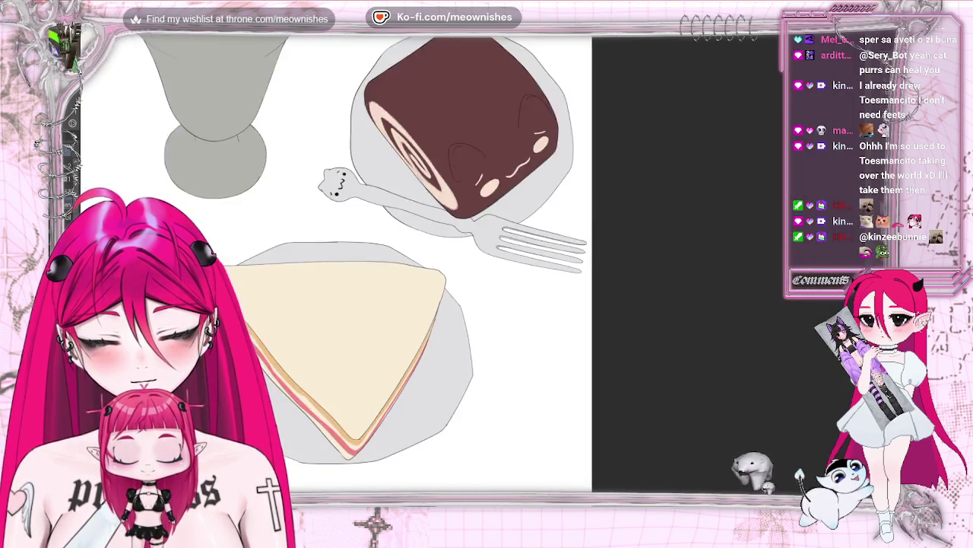
{"action": "scroll", "coordinate": [468, 267], "scroll_direction": "down", "scroll_amount": 3}
{"action": "scroll", "coordinate": [471, 267], "scroll_direction": "down", "scroll_amount": 3}
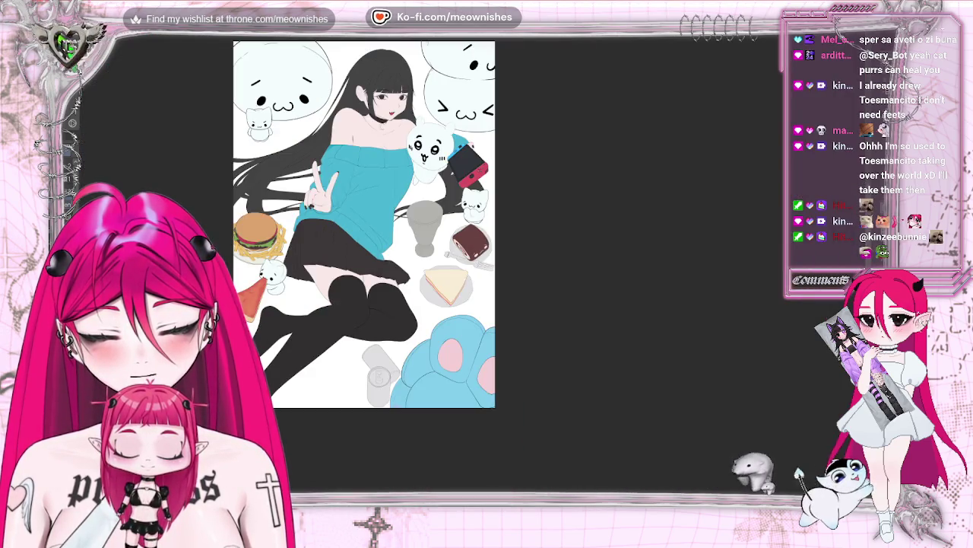
{"action": "scroll", "coordinate": [475, 267], "scroll_direction": "up", "scroll_amount": 3}
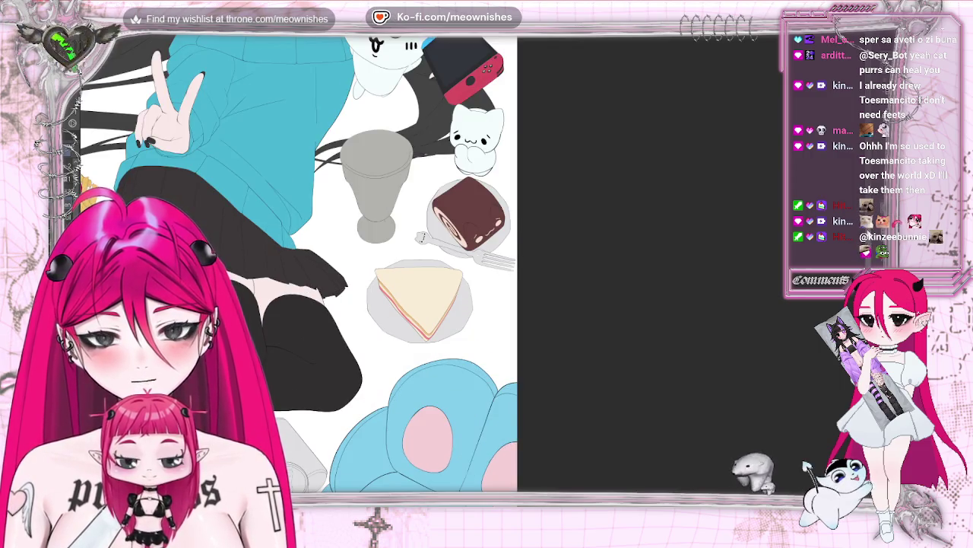
{"action": "scroll", "coordinate": [298, 263], "scroll_direction": "down", "scroll_amount": 3}
{"action": "scroll", "coordinate": [298, 263], "scroll_direction": "down", "scroll_amount": 2}
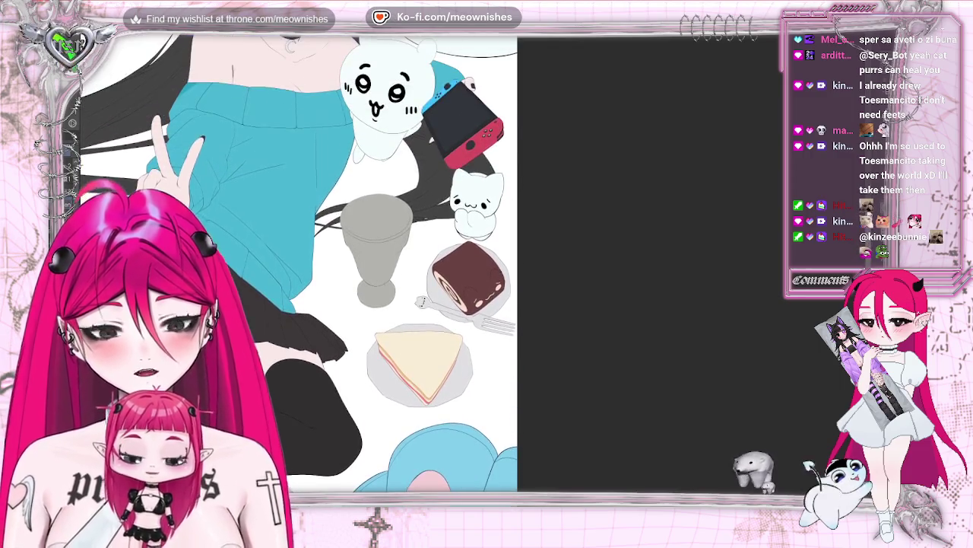
{"action": "scroll", "coordinate": [419, 264], "scroll_direction": "down", "scroll_amount": 3}
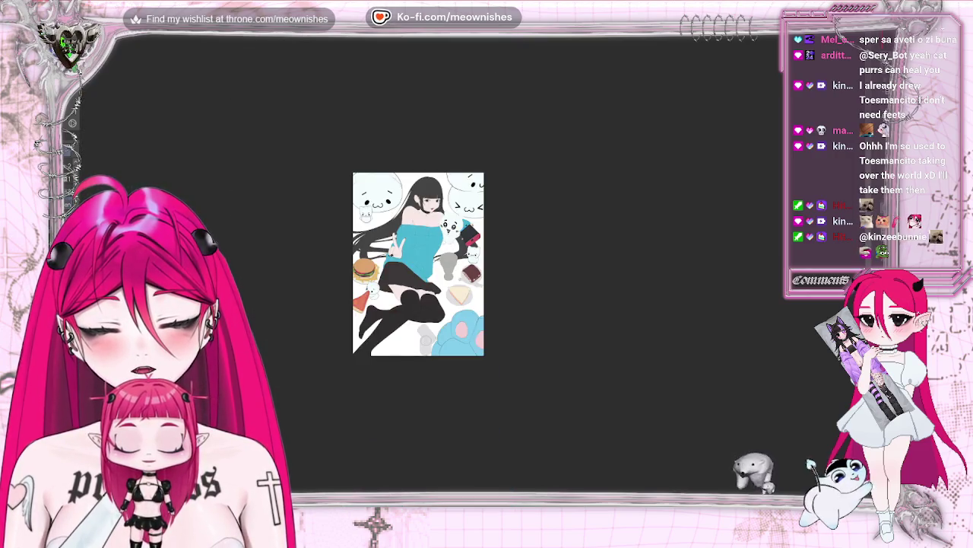
{"action": "scroll", "coordinate": [473, 271], "scroll_direction": "up", "scroll_amount": 3}
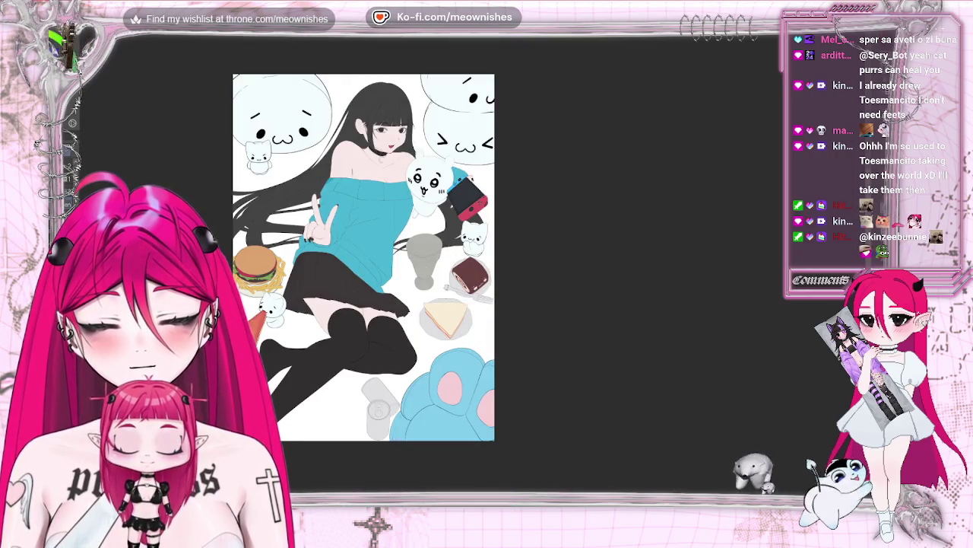
{"action": "scroll", "coordinate": [433, 259], "scroll_direction": "down", "scroll_amount": 2}
{"action": "scroll", "coordinate": [472, 274], "scroll_direction": "up", "scroll_amount": 5}
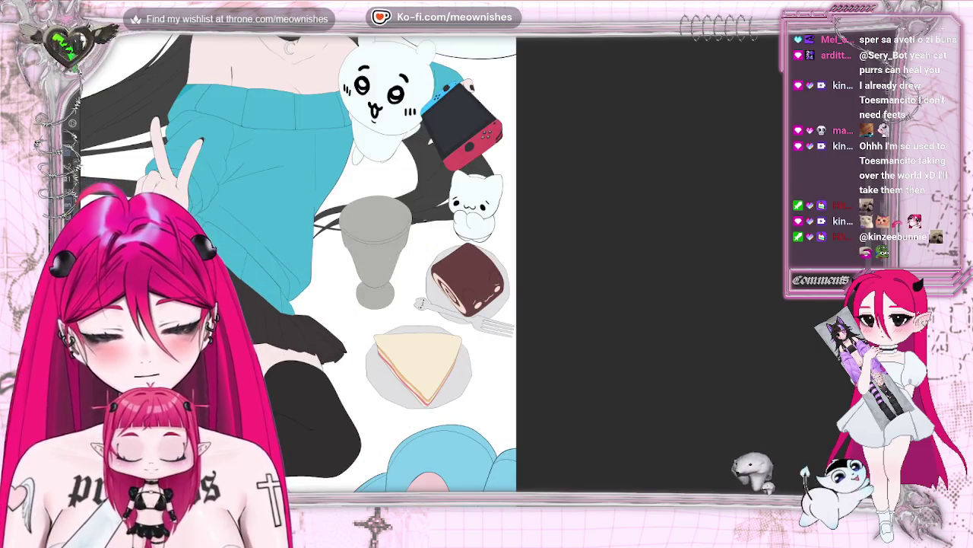
{"action": "left_click_drag", "start_coordinate": [343, 266], "coordinate": [476, 266]}
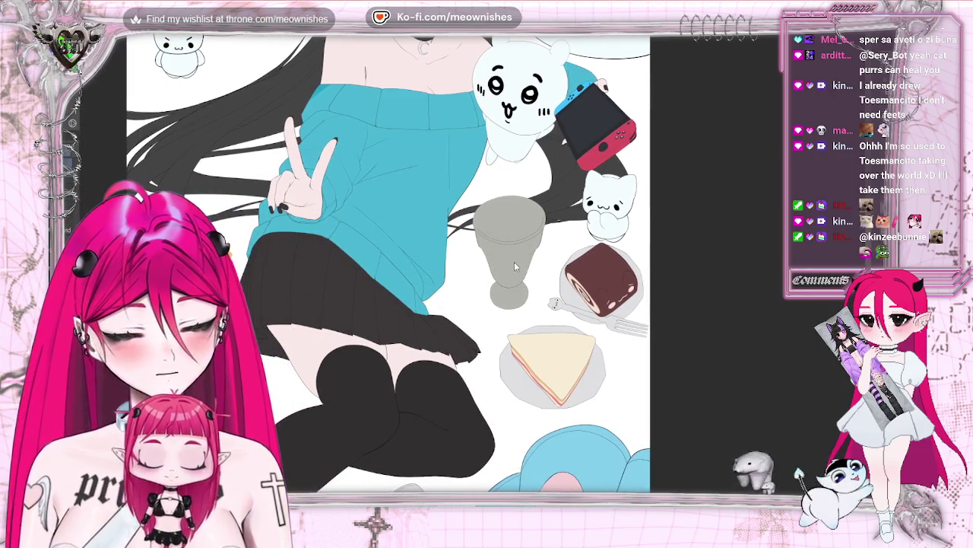
Step: Replace the goblet's solid grey fill with translucent white and fit the canvas to the window
{"action": "key", "text": "ctrl+z"}
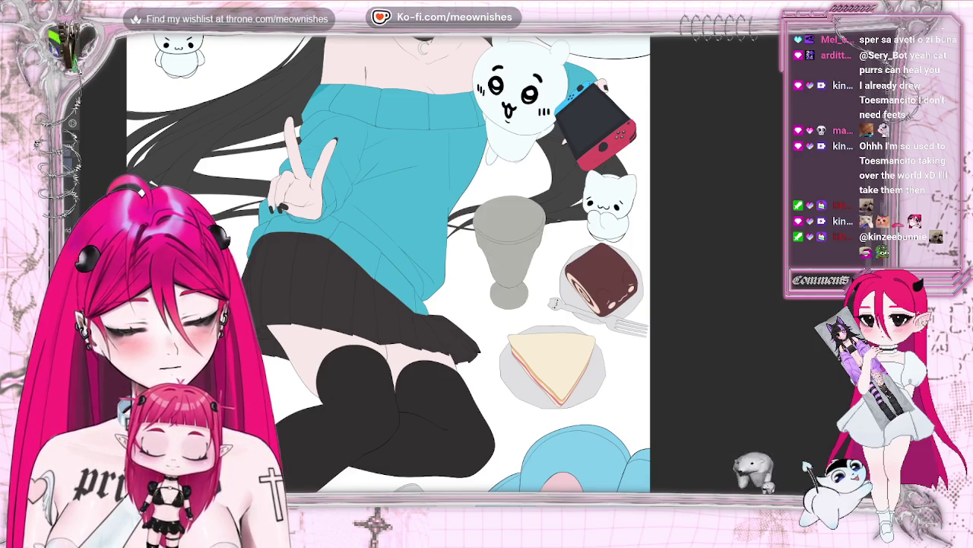
{"action": "key", "text": "ctrl+z"}
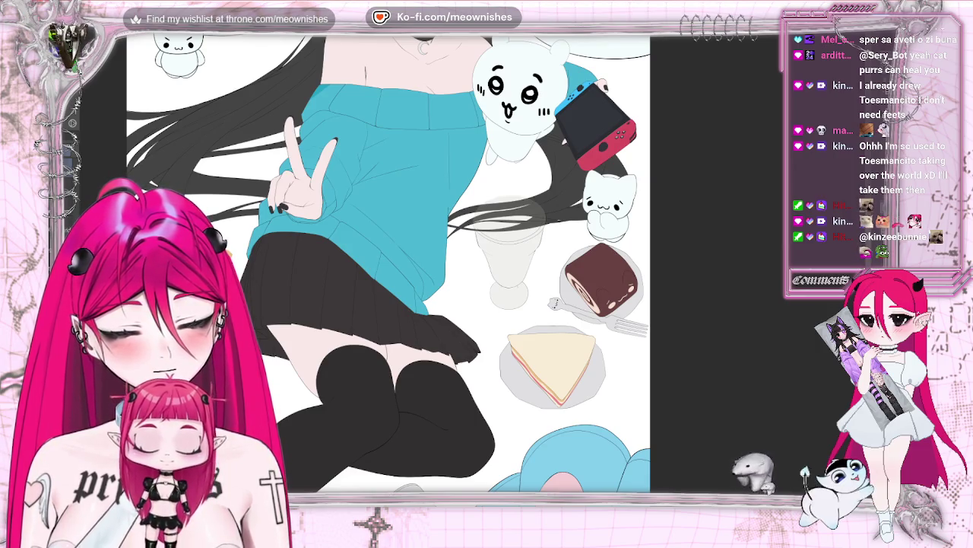
{"action": "key", "text": "ctrl+0"}
{"action": "scroll", "coordinate": [470, 271], "scroll_direction": "up", "scroll_amount": 1}
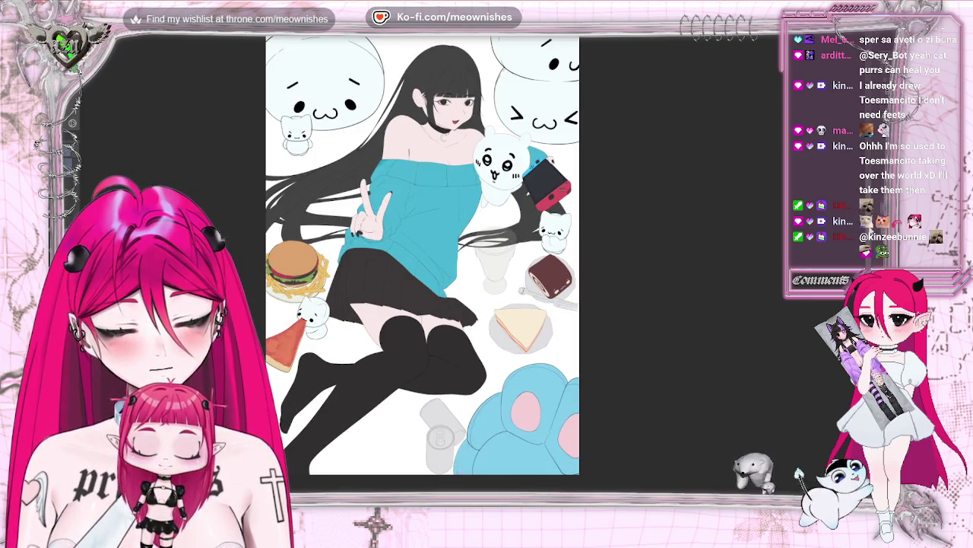
{"action": "scroll", "coordinate": [423, 262], "scroll_direction": "up", "scroll_amount": 1}
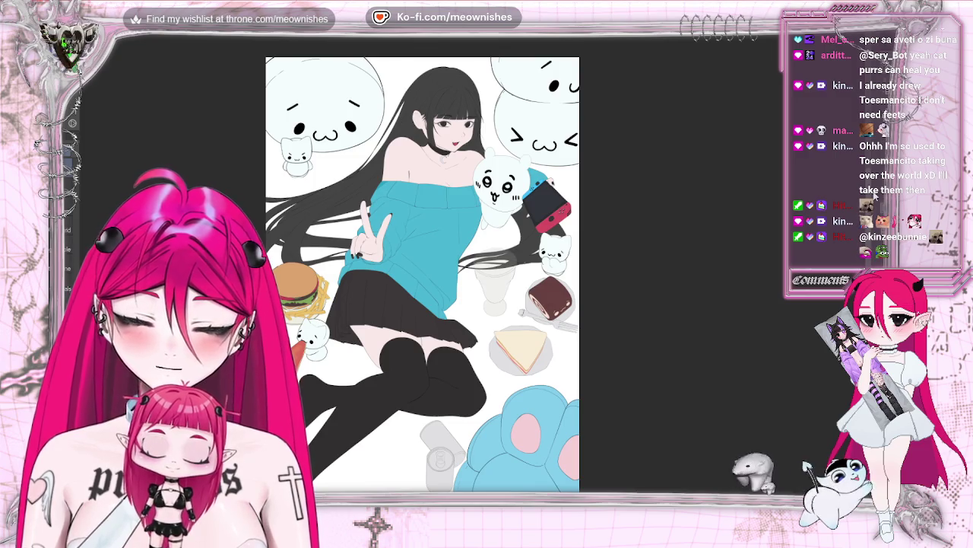
{"action": "scroll", "coordinate": [422, 274], "scroll_direction": "up", "scroll_amount": 3}
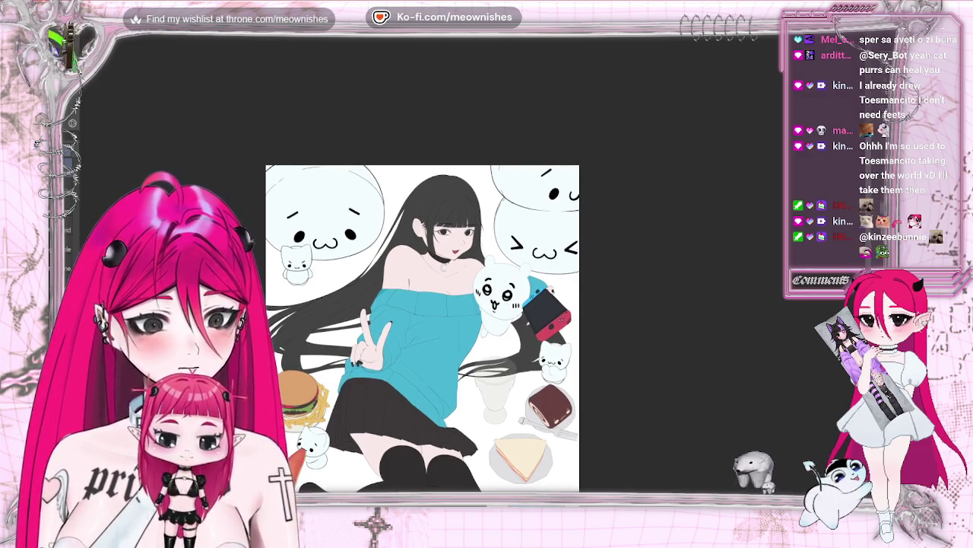
Step: Paint a thin pale highlight along the choker's top edge, checking it in a mirrored view
{"action": "scroll", "coordinate": [477, 270], "scroll_direction": "up", "scroll_amount": 5}
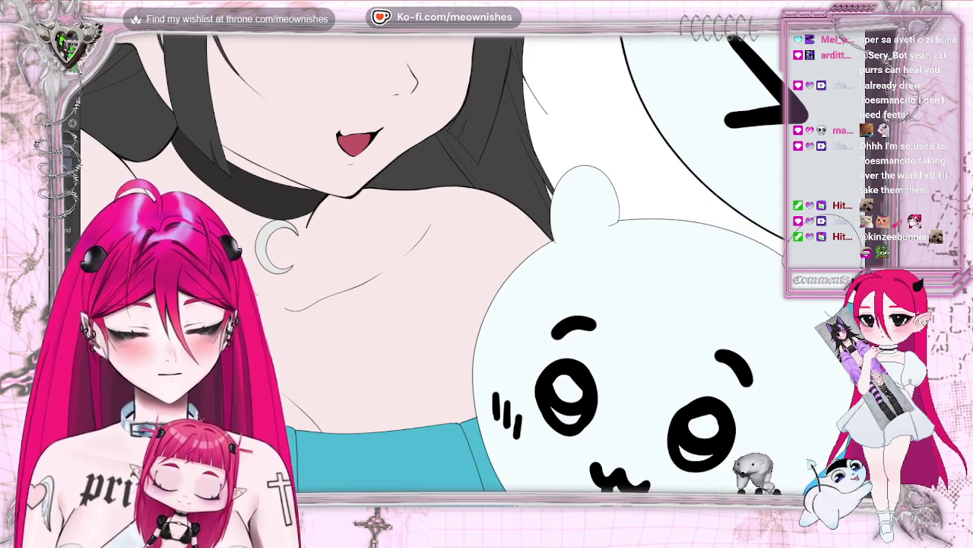
{"action": "scroll", "coordinate": [434, 262], "scroll_direction": "left", "scroll_amount": 5}
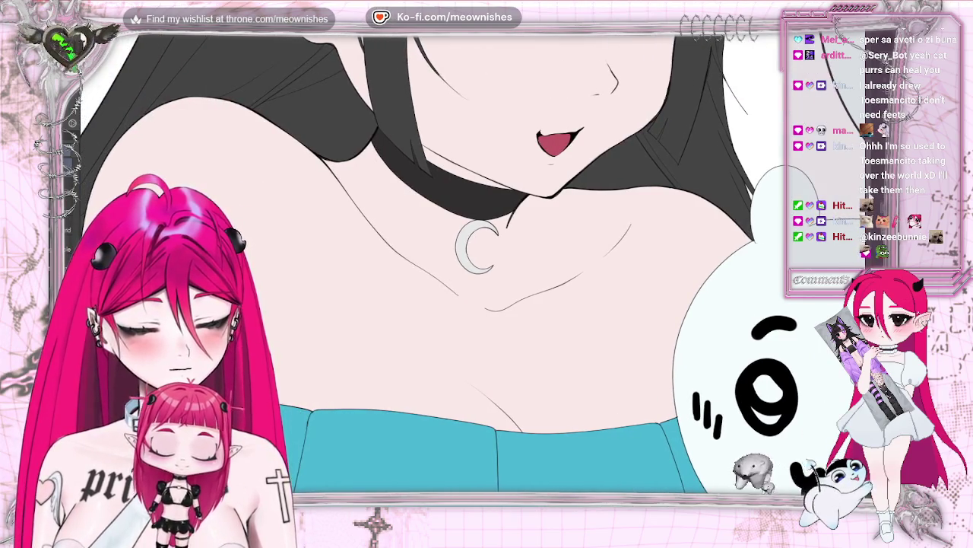
{"action": "scroll", "coordinate": [422, 263], "scroll_direction": "up", "scroll_amount": 5}
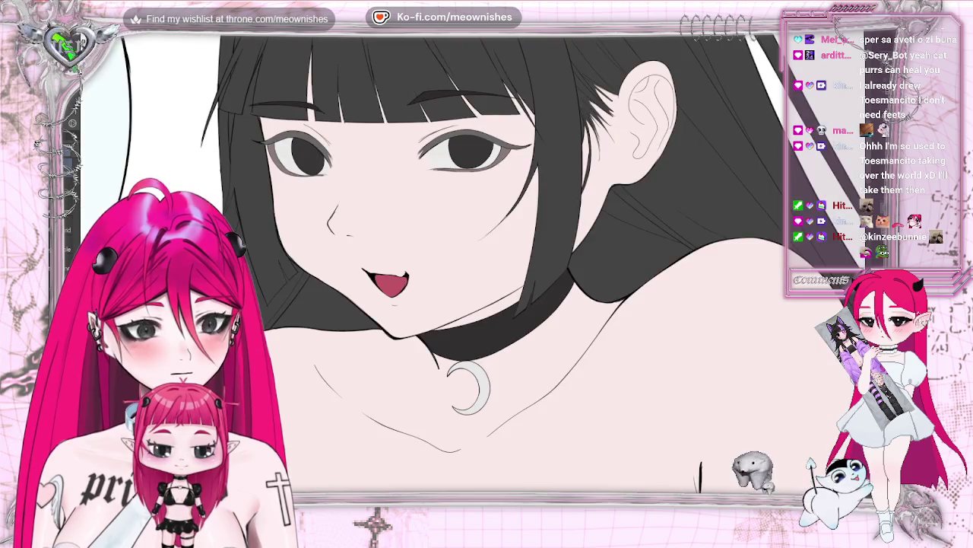
{"action": "scroll", "coordinate": [469, 272], "scroll_direction": "up", "scroll_amount": 3}
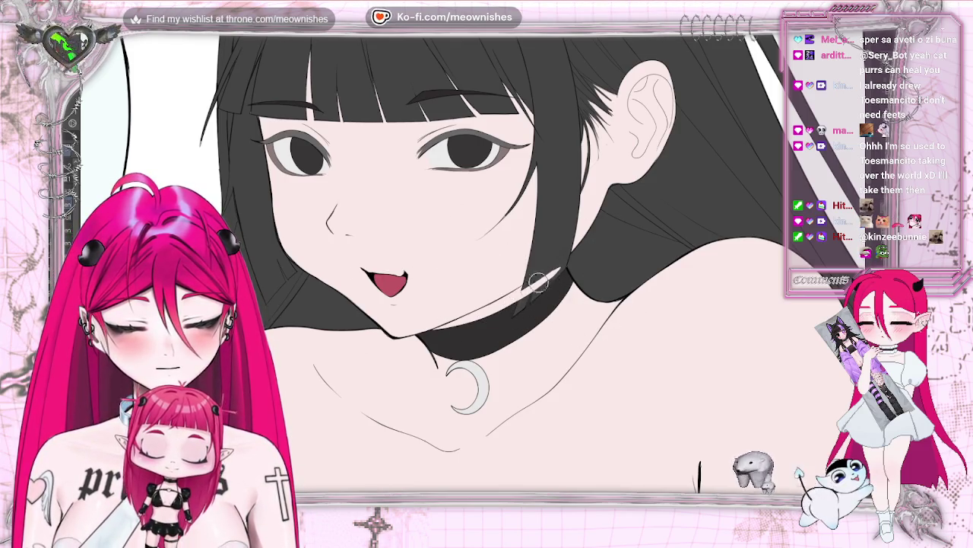
{"action": "left_click_drag", "start_coordinate": [565, 254], "coordinate": [516, 281]}
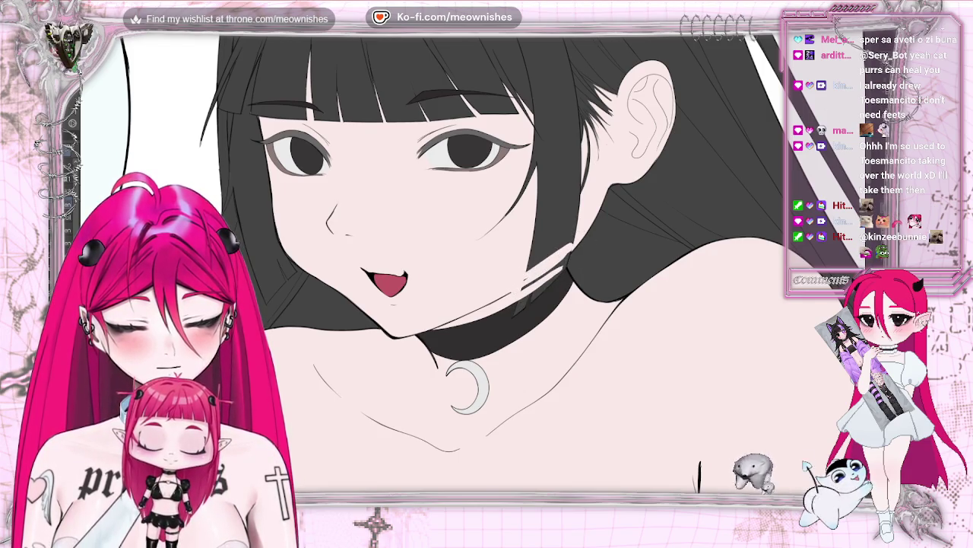
{"action": "key", "text": "h"}
{"action": "key", "text": "ctrl+0"}
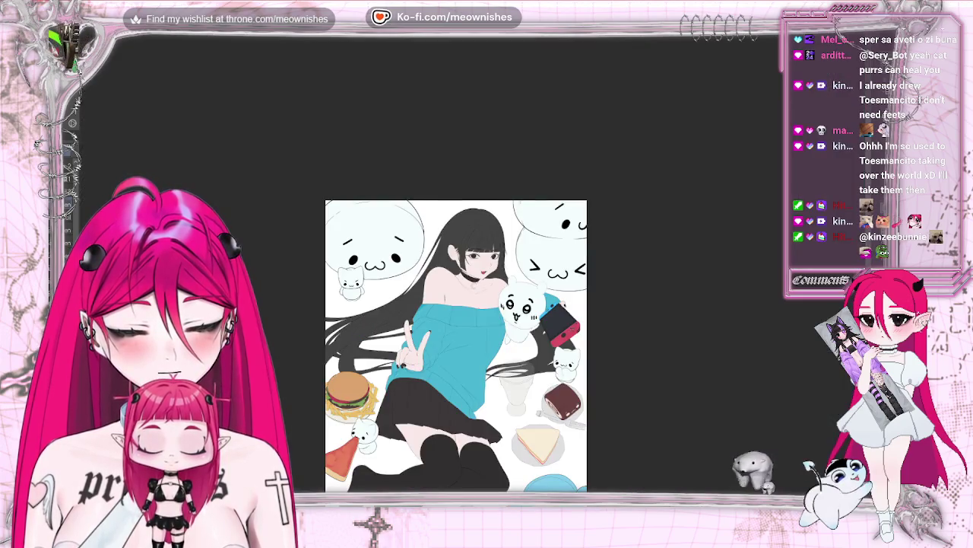
Step: Zoom in and out on the girl's face to inspect it
{"action": "key", "text": "ctrl+minus"}
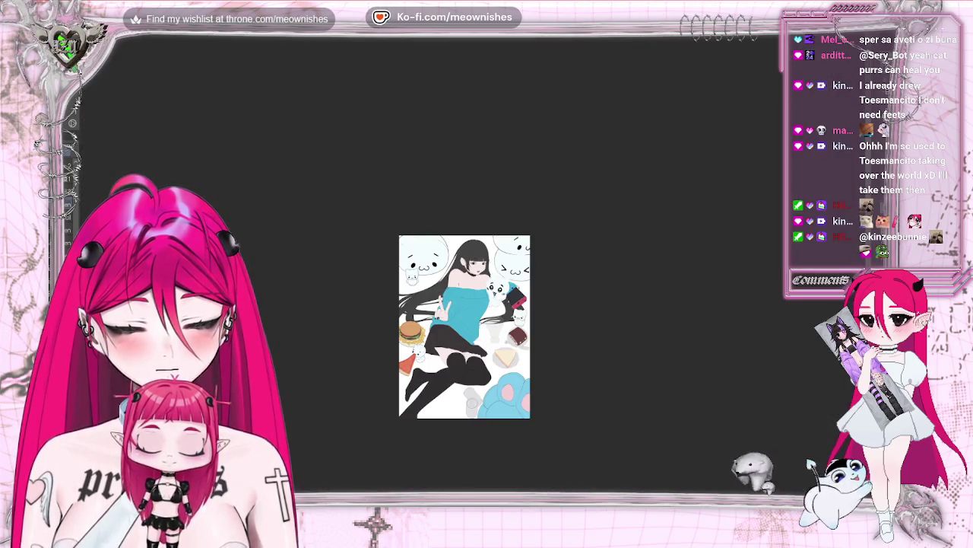
{"action": "scroll", "coordinate": [470, 266], "scroll_direction": "up", "scroll_amount": 2}
{"action": "scroll", "coordinate": [470, 267], "scroll_direction": "up", "scroll_amount": 3}
{"action": "scroll", "coordinate": [487, 304], "scroll_direction": "down", "scroll_amount": 1}
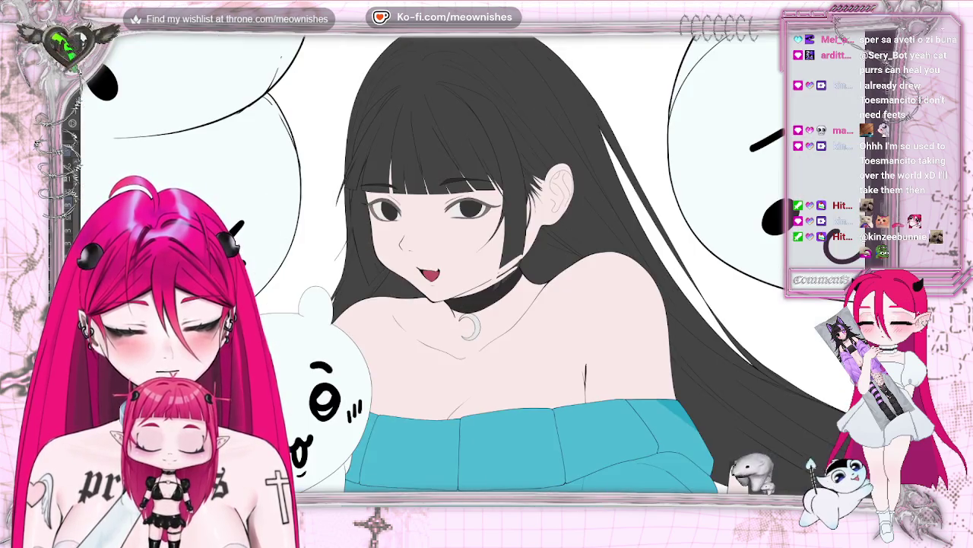
{"action": "scroll", "coordinate": [487, 304], "scroll_direction": "down", "scroll_amount": 1}
{"action": "scroll", "coordinate": [487, 304], "scroll_direction": "down", "scroll_amount": 1}
{"action": "scroll", "coordinate": [472, 274], "scroll_direction": "up", "scroll_amount": 3}
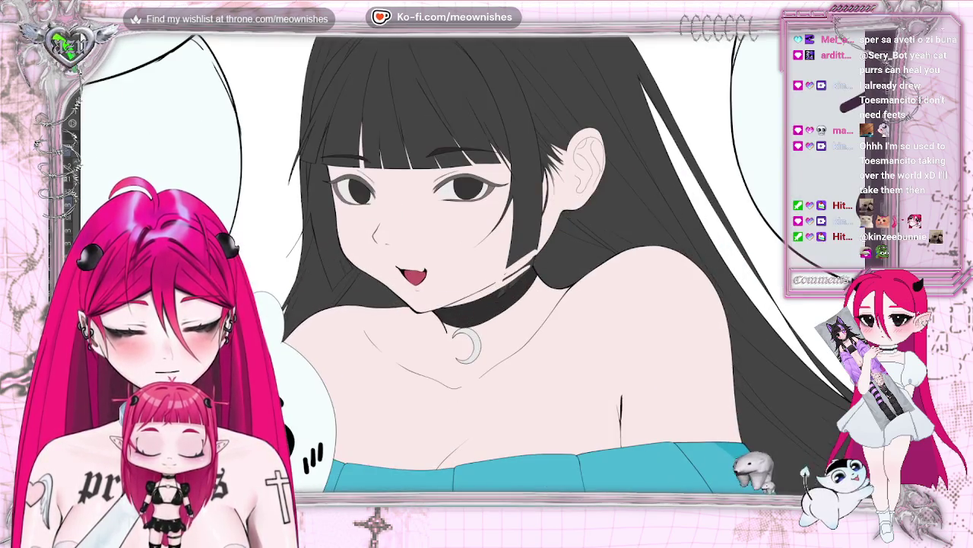
{"action": "scroll", "coordinate": [471, 274], "scroll_direction": "up", "scroll_amount": 2}
{"action": "scroll", "coordinate": [471, 266], "scroll_direction": "down", "scroll_amount": 1}
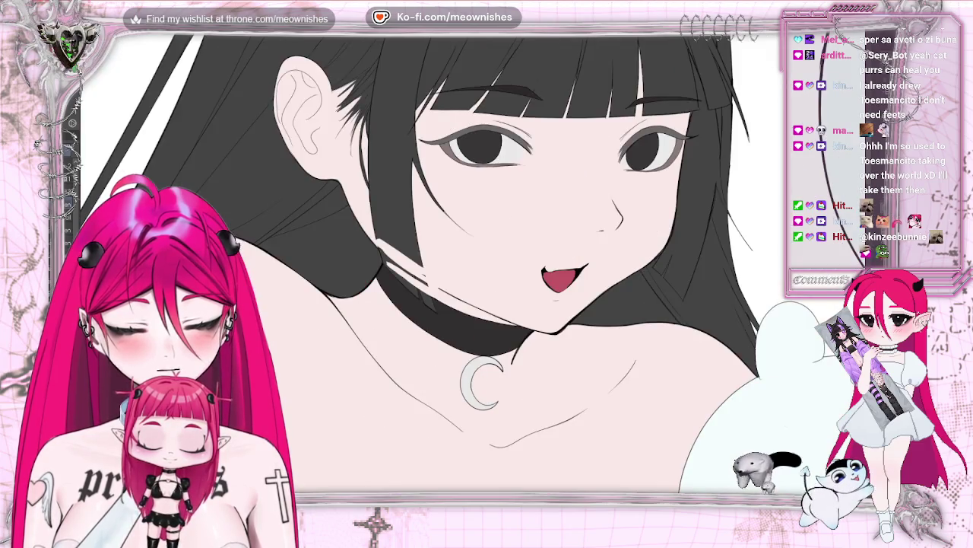
{"action": "scroll", "coordinate": [472, 266], "scroll_direction": "up", "scroll_amount": 2}
{"action": "scroll", "coordinate": [472, 266], "scroll_direction": "down", "scroll_amount": 1}
{"action": "scroll", "coordinate": [472, 267], "scroll_direction": "down", "scroll_amount": 2}
{"action": "scroll", "coordinate": [457, 342], "scroll_direction": "down", "scroll_amount": 2}
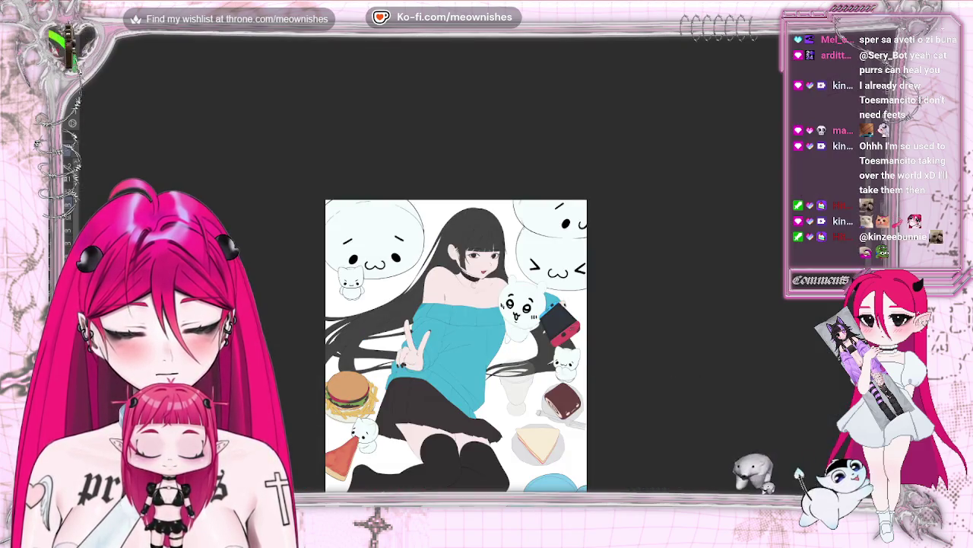
{"action": "scroll", "coordinate": [457, 342], "scroll_direction": "down", "scroll_amount": 1}
{"action": "scroll", "coordinate": [472, 259], "scroll_direction": "up", "scroll_amount": 4}
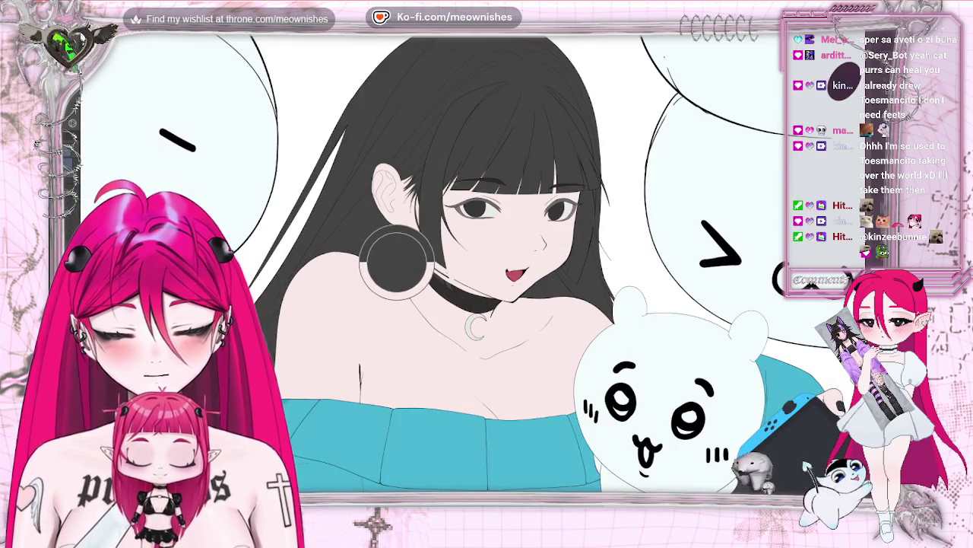
Step: Flip the canvas horizontally and back, then attempt a Ctrl+T transform, triggering the no-object alert
{"action": "key", "text": "h"}
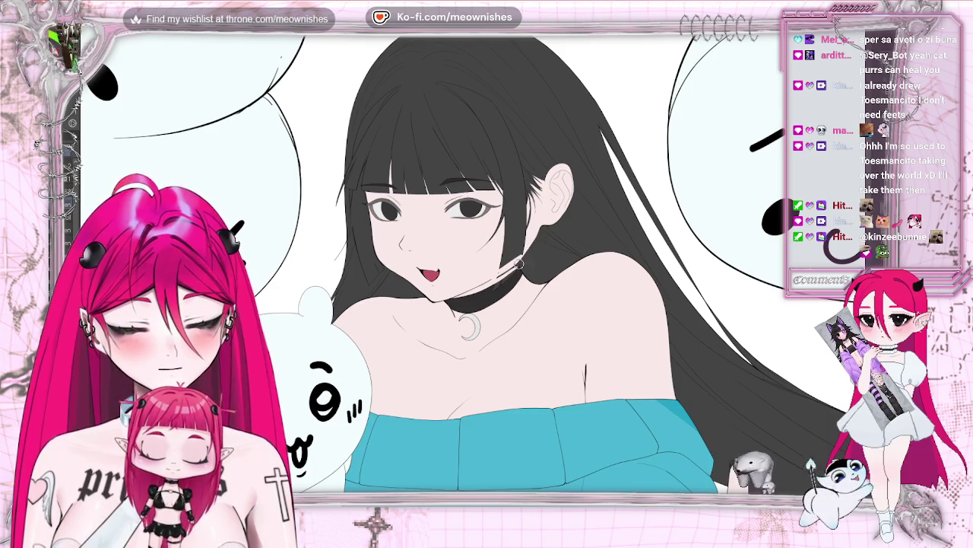
{"action": "key", "text": "h"}
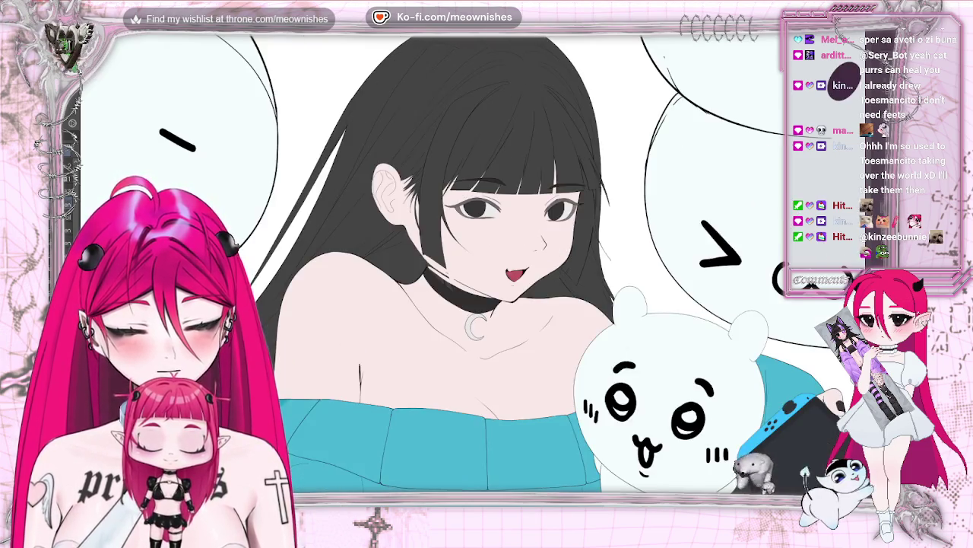
{"action": "scroll", "coordinate": [465, 327], "scroll_direction": "down", "scroll_amount": 5}
{"action": "scroll", "coordinate": [473, 272], "scroll_direction": "up", "scroll_amount": 2}
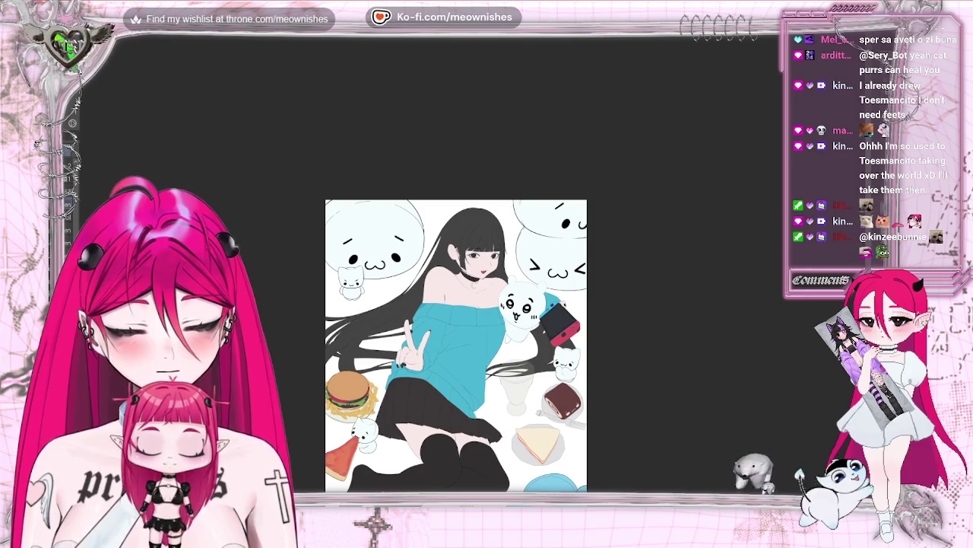
{"action": "scroll", "coordinate": [474, 271], "scroll_direction": "up", "scroll_amount": 5}
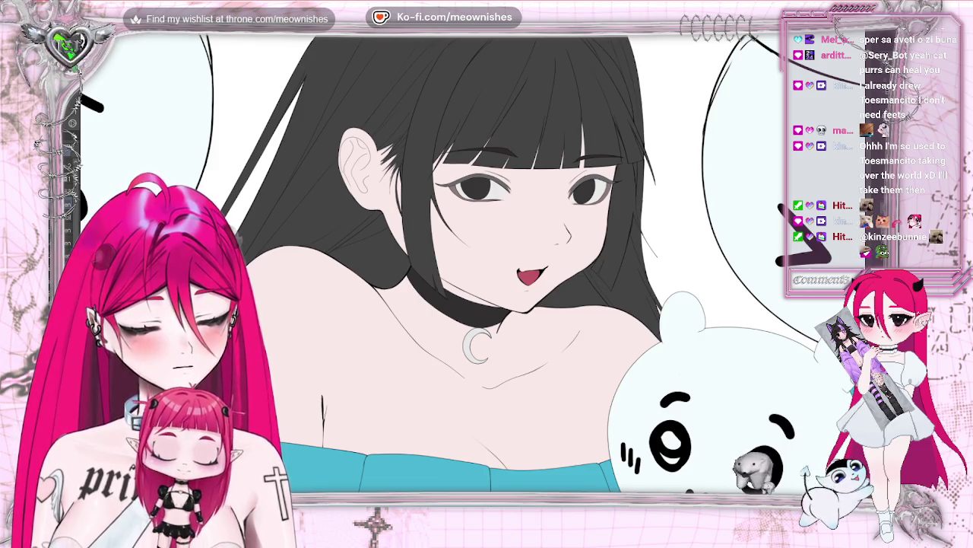
{"action": "key", "text": "ctrl+t"}
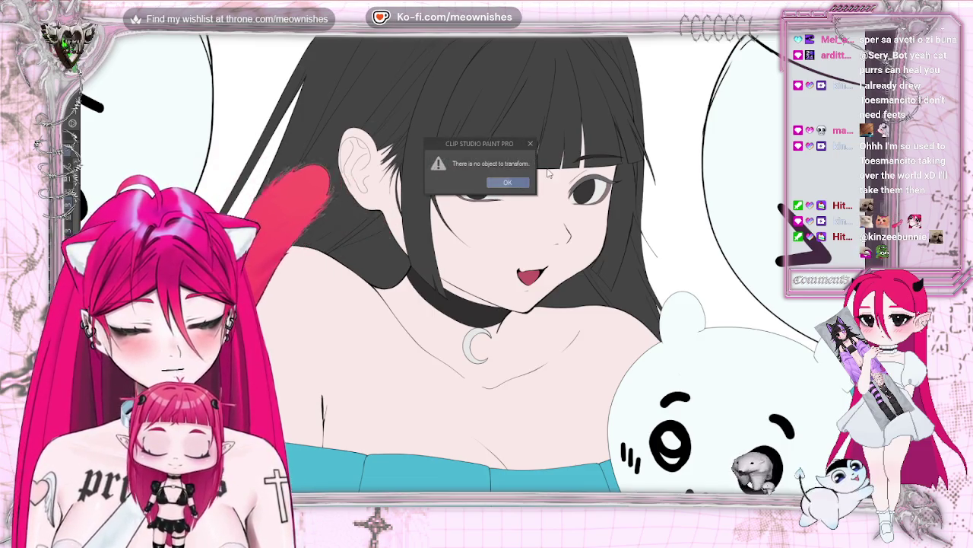
Step: Dismiss the 'There is no object to transform.' alert with OK
{"action": "left_click", "coordinate": [507, 182]}
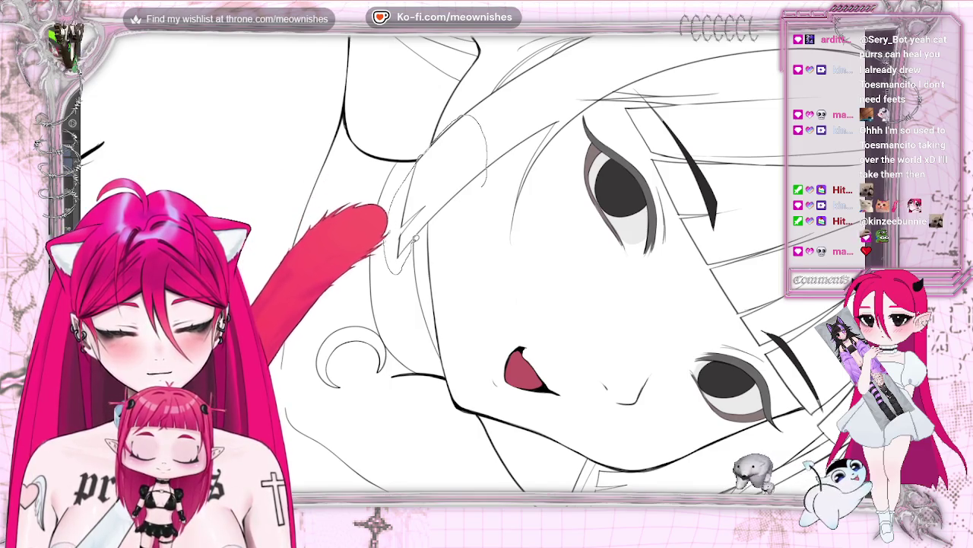
Step: Select a hair strand beside the face and move it up and to the right
{"action": "left_click_drag", "start_coordinate": [417, 237], "coordinate": [431, 225]}
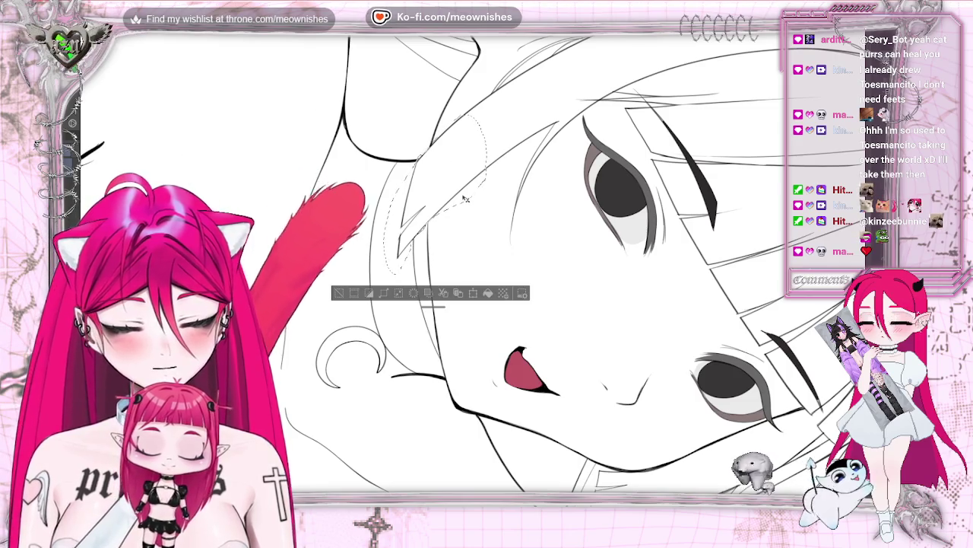
{"action": "left_click_drag", "start_coordinate": [465, 199], "coordinate": [499, 172]}
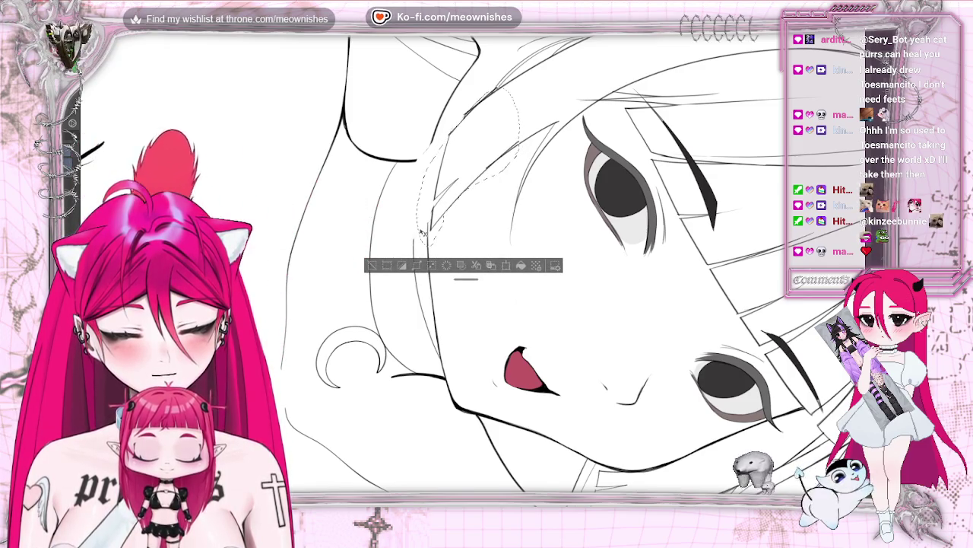
{"action": "key", "text": "ctrl+d"}
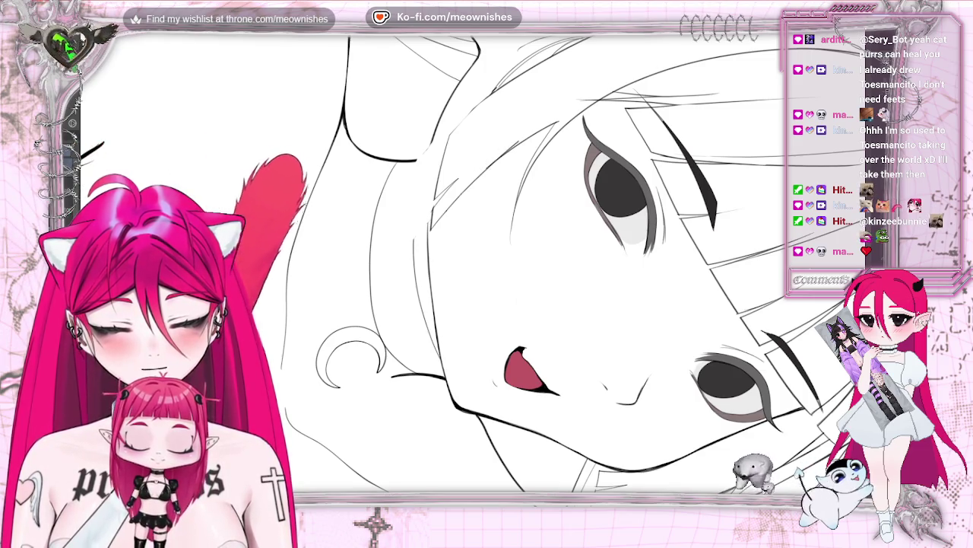
Step: Ink darker hair lines toward the eye and paint a dark stroke on the strand
{"action": "scroll", "coordinate": [532, 266], "scroll_direction": "down", "scroll_amount": 3}
{"action": "scroll", "coordinate": [532, 304], "scroll_direction": "up", "scroll_amount": 5}
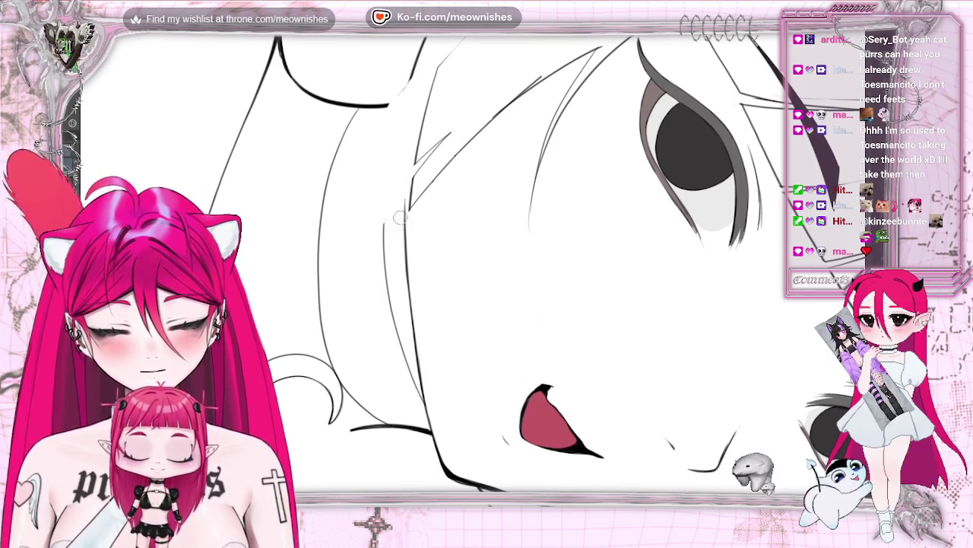
{"action": "scroll", "coordinate": [401, 205], "scroll_direction": "up", "scroll_amount": 3}
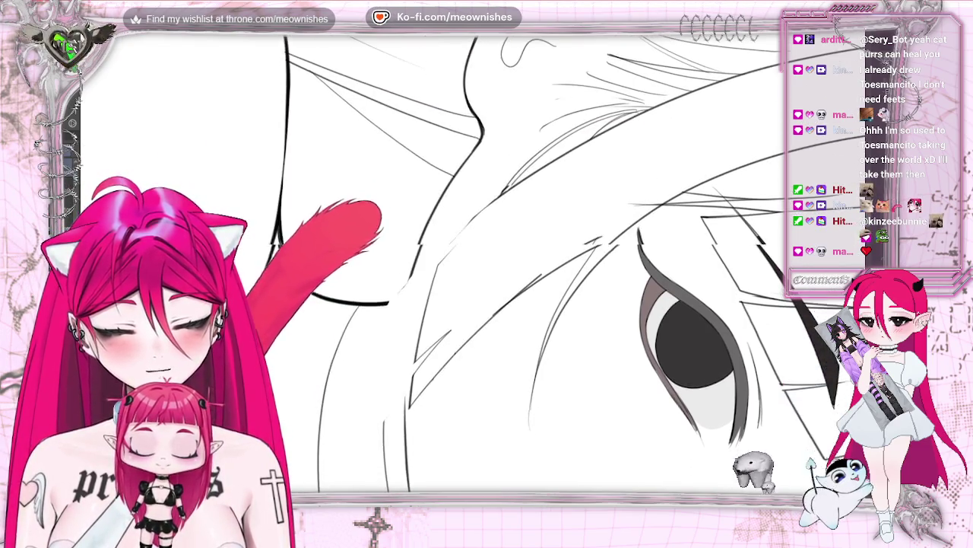
{"action": "scroll", "coordinate": [403, 306], "scroll_direction": "down", "scroll_amount": 1}
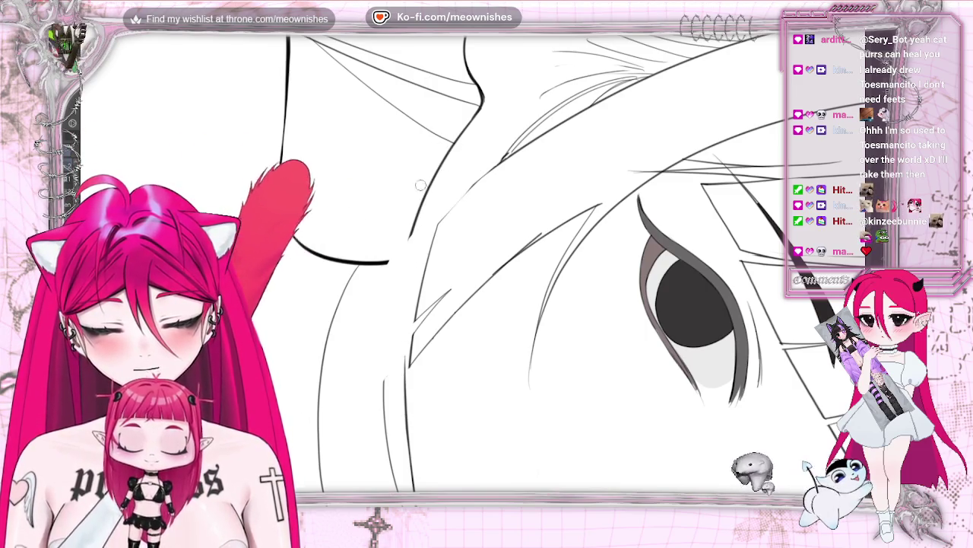
{"action": "left_click_drag", "start_coordinate": [481, 110], "coordinate": [413, 240]}
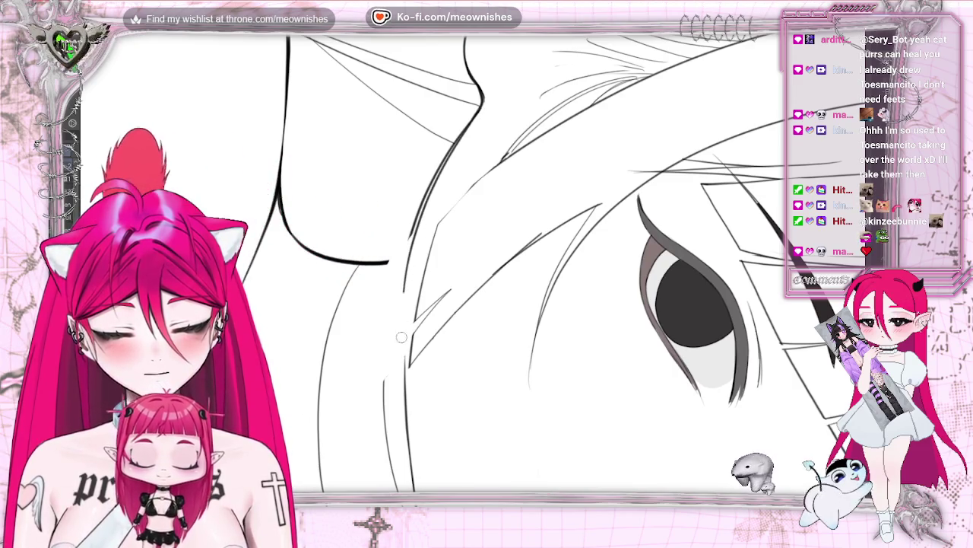
{"action": "left_click_drag", "start_coordinate": [409, 341], "coordinate": [395, 428]}
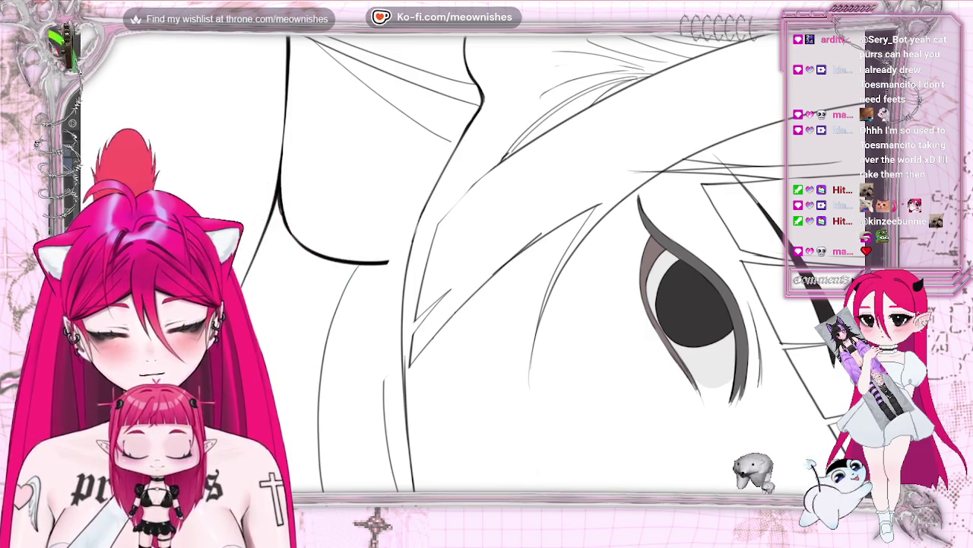
{"action": "left_click_drag", "start_coordinate": [437, 184], "coordinate": [419, 224]}
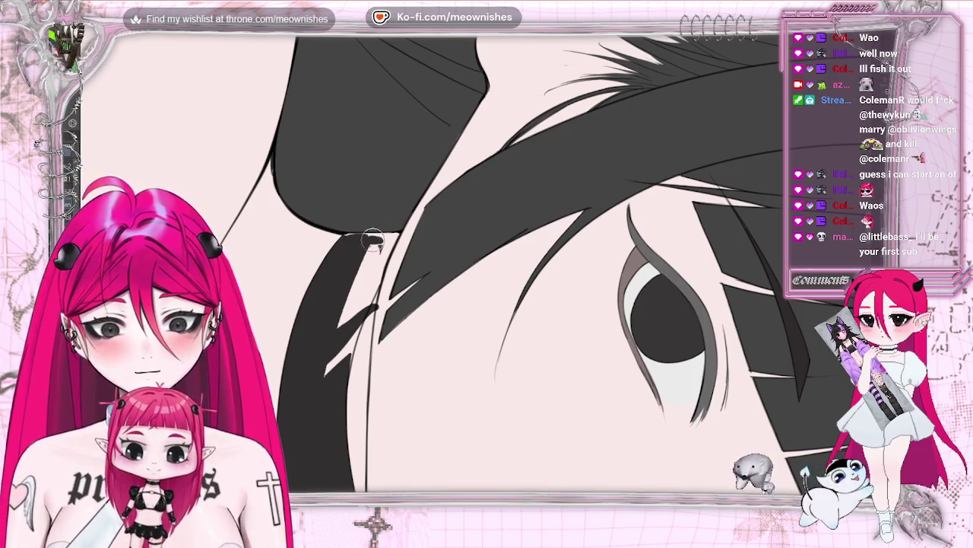
Step: Paint the hair strand beside the eye solid dark grey
{"action": "left_click_drag", "start_coordinate": [360, 288], "coordinate": [355, 286]}
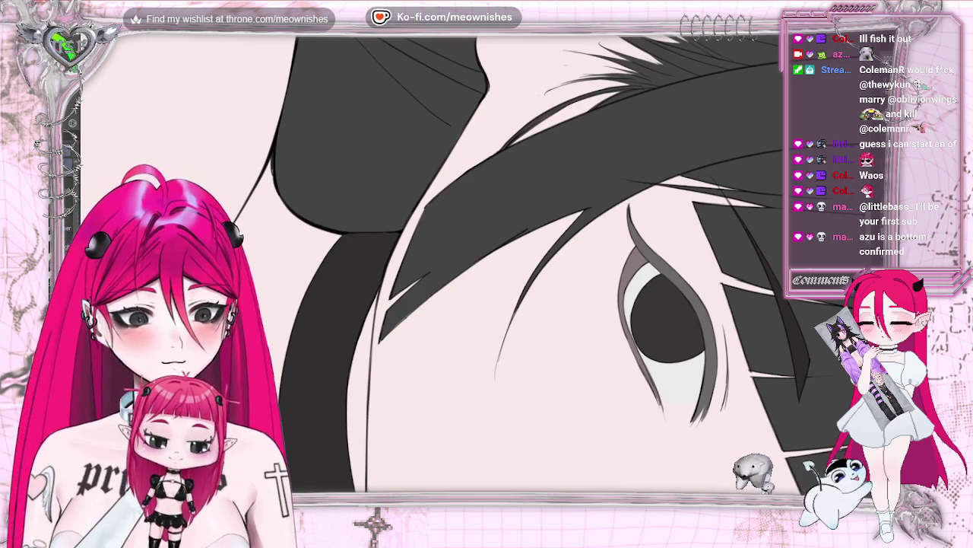
Step: Zoom out and flip the canvas horizontally to check the drawing
{"action": "scroll", "coordinate": [467, 258], "scroll_direction": "down", "scroll_amount": 2}
{"action": "scroll", "coordinate": [467, 259], "scroll_direction": "down", "scroll_amount": 2}
{"action": "scroll", "coordinate": [468, 259], "scroll_direction": "down", "scroll_amount": 2}
{"action": "scroll", "coordinate": [468, 259], "scroll_direction": "down", "scroll_amount": 2}
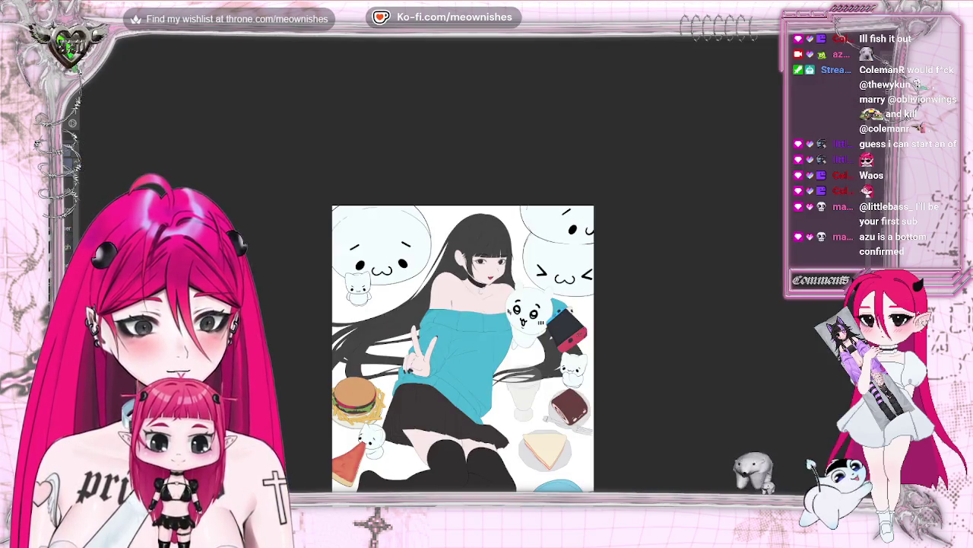
{"action": "key", "text": "h"}
{"action": "key", "text": "h"}
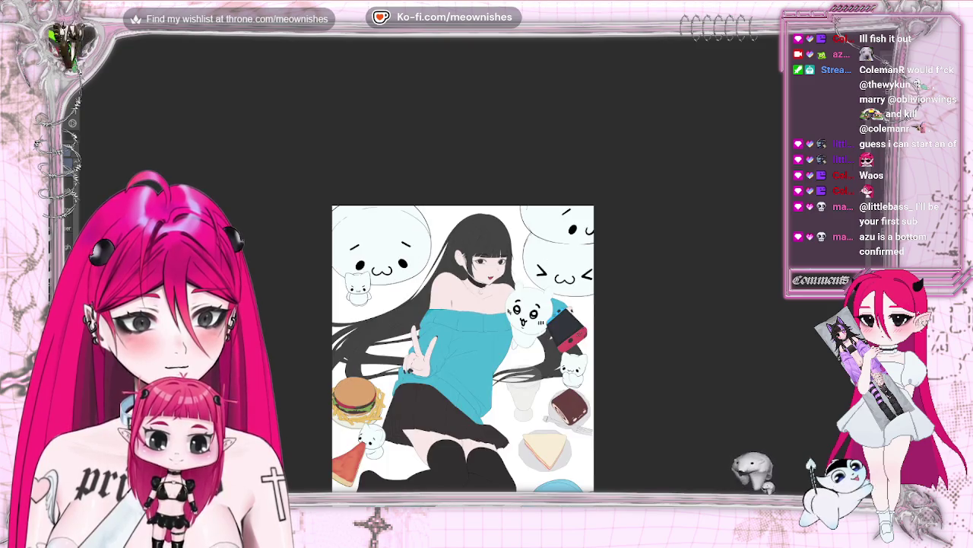
{"action": "scroll", "coordinate": [468, 259], "scroll_direction": "down", "scroll_amount": 2}
{"action": "scroll", "coordinate": [468, 259], "scroll_direction": "up", "scroll_amount": 5}
{"action": "scroll", "coordinate": [468, 259], "scroll_direction": "up", "scroll_amount": 4}
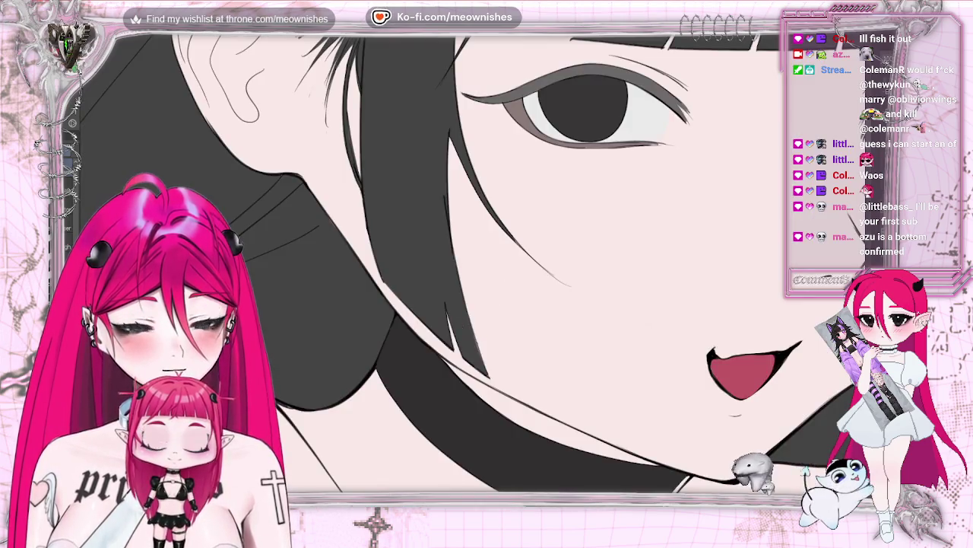
{"action": "scroll", "coordinate": [468, 258], "scroll_direction": "down", "scroll_amount": 5}
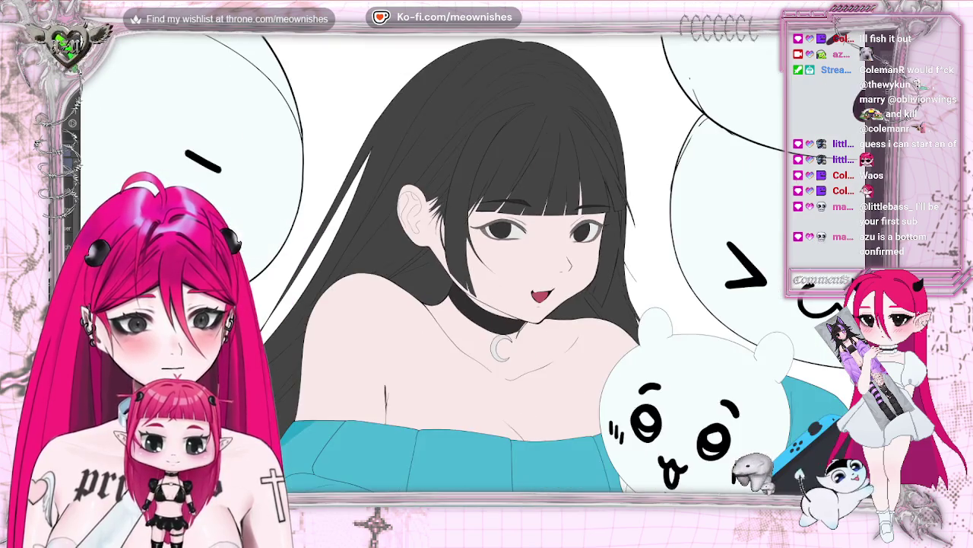
Step: Flip the view back and settle on the whole illustration for review
{"action": "key", "text": "h"}
{"action": "key", "text": "h"}
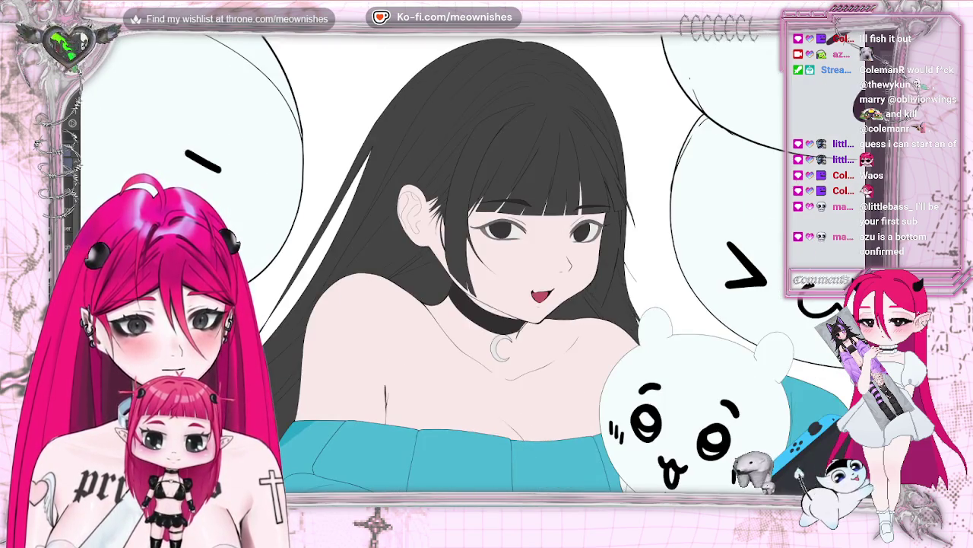
{"action": "scroll", "coordinate": [468, 259], "scroll_direction": "down", "scroll_amount": 3}
{"action": "scroll", "coordinate": [467, 258], "scroll_direction": "down", "scroll_amount": 2}
{"action": "scroll", "coordinate": [468, 259], "scroll_direction": "up", "scroll_amount": 2}
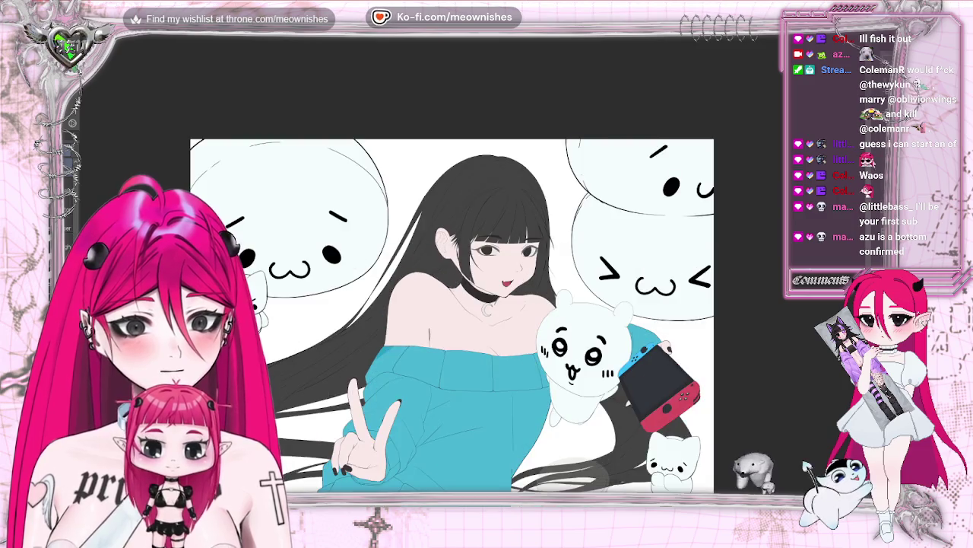
{"action": "scroll", "coordinate": [467, 259], "scroll_direction": "up", "scroll_amount": 1}
{"action": "scroll", "coordinate": [468, 258], "scroll_direction": "down", "scroll_amount": 1}
{"action": "scroll", "coordinate": [467, 258], "scroll_direction": "down", "scroll_amount": 3}
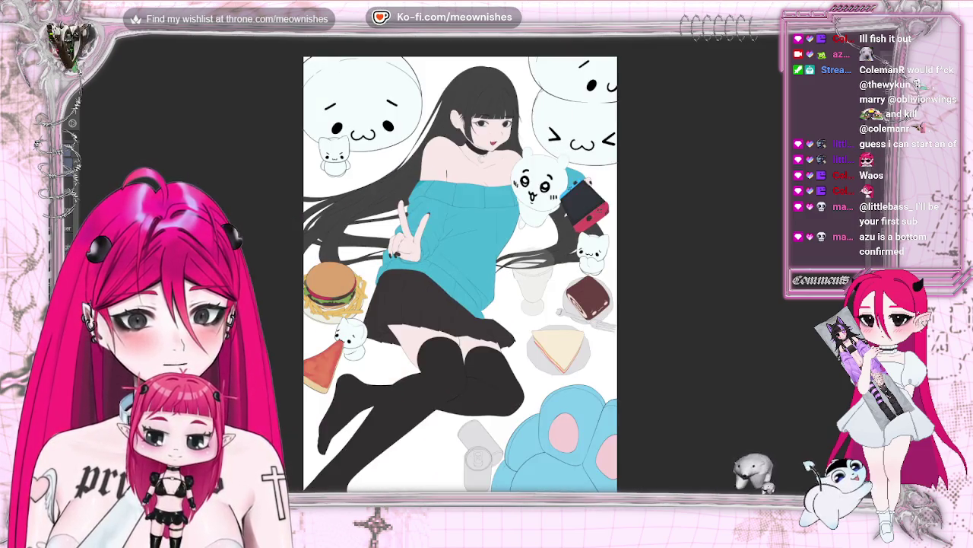
{"action": "scroll", "coordinate": [468, 258], "scroll_direction": "up", "scroll_amount": 2}
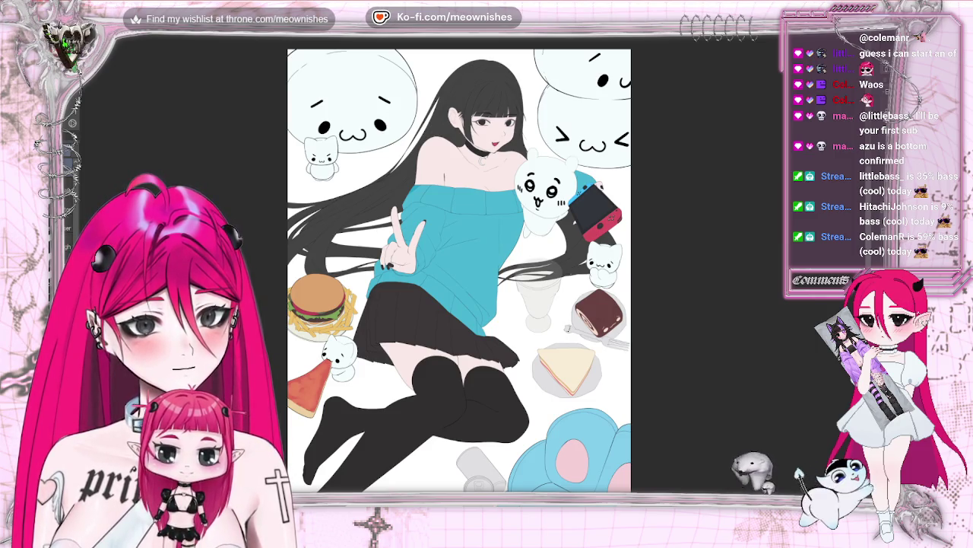
{"action": "scroll", "coordinate": [459, 264], "scroll_direction": "down", "scroll_amount": 1}
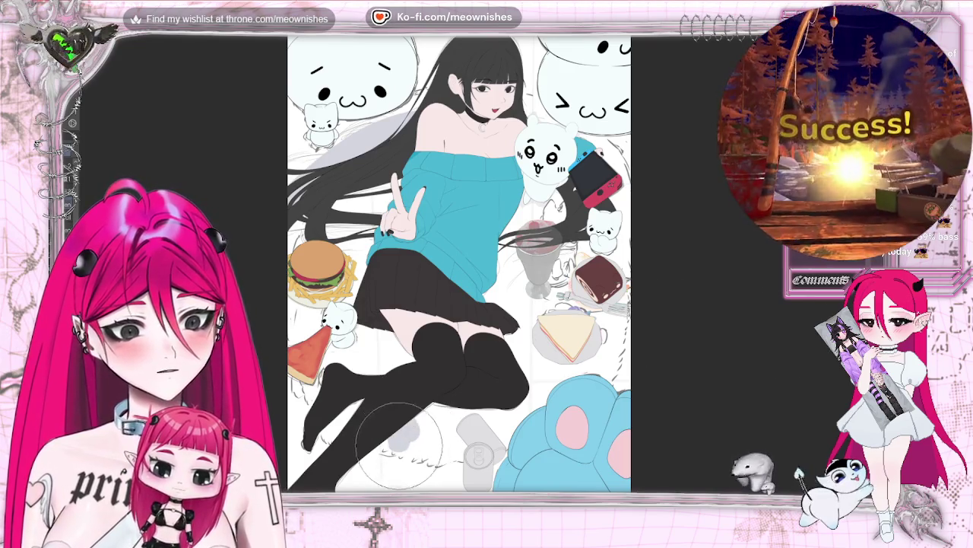
Step: Undo the stray grey patch and paint the light grey rug around the milkshake cup
{"action": "key", "text": "ctrl+z"}
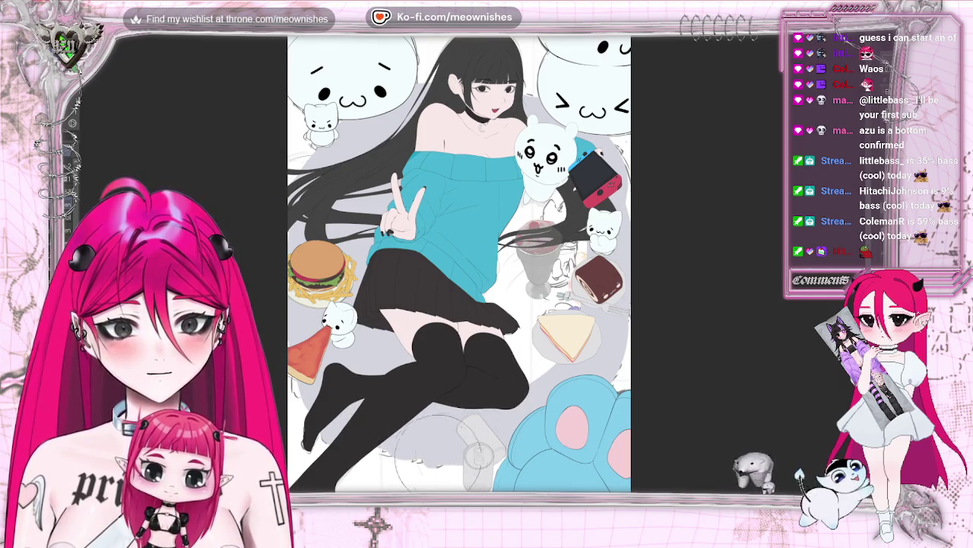
{"action": "left_click_drag", "start_coordinate": [525, 349], "coordinate": [521, 259]}
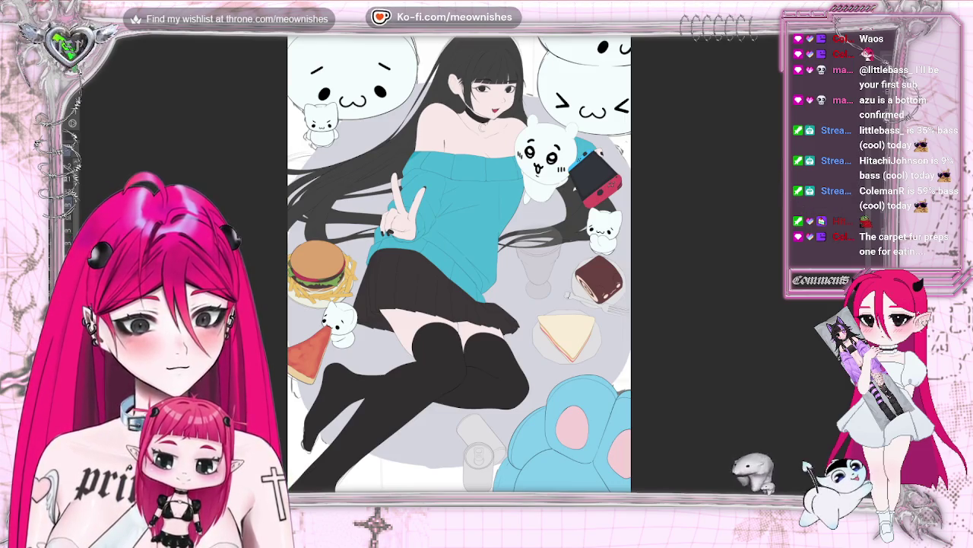
{"action": "scroll", "coordinate": [472, 257], "scroll_direction": "down", "scroll_amount": 5}
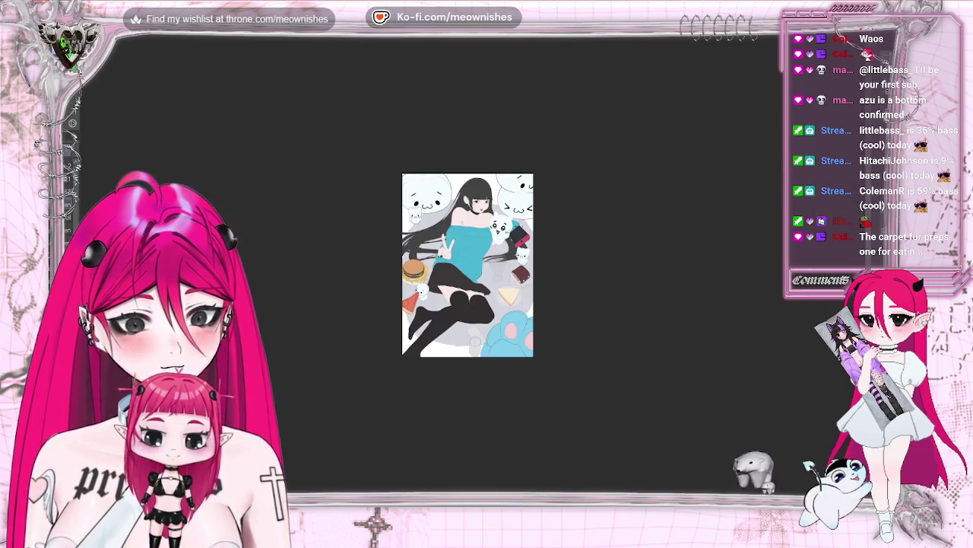
{"action": "scroll", "coordinate": [468, 265], "scroll_direction": "down", "scroll_amount": 2}
{"action": "scroll", "coordinate": [468, 265], "scroll_direction": "up", "scroll_amount": 5}
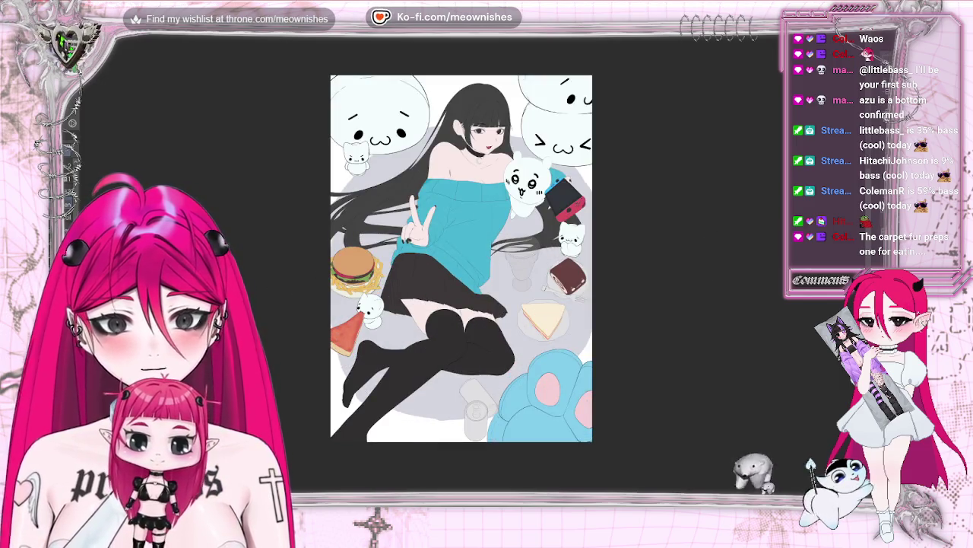
{"action": "key", "text": "m"}
{"action": "key", "text": "m"}
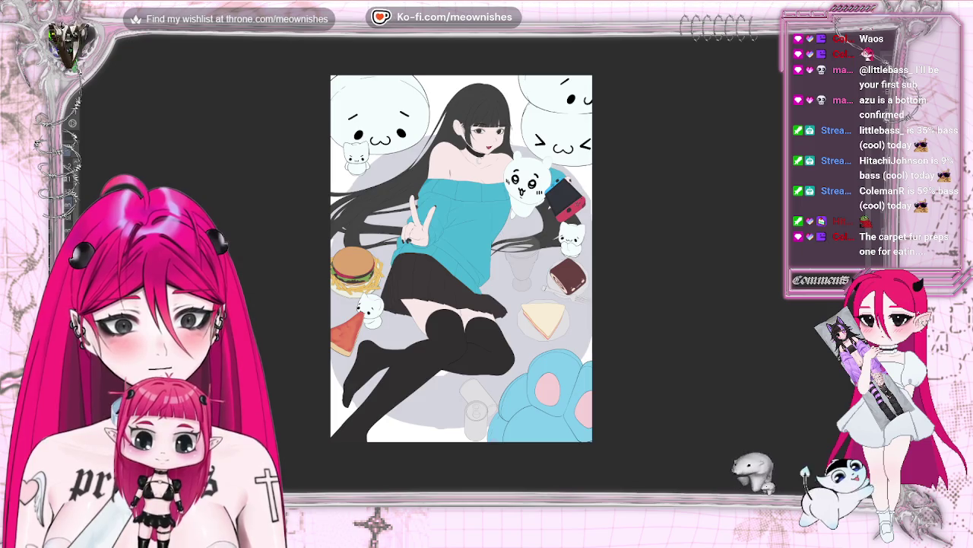
{"action": "key", "text": "h"}
{"action": "key", "text": "h"}
{"action": "key", "text": "ctrl+minus"}
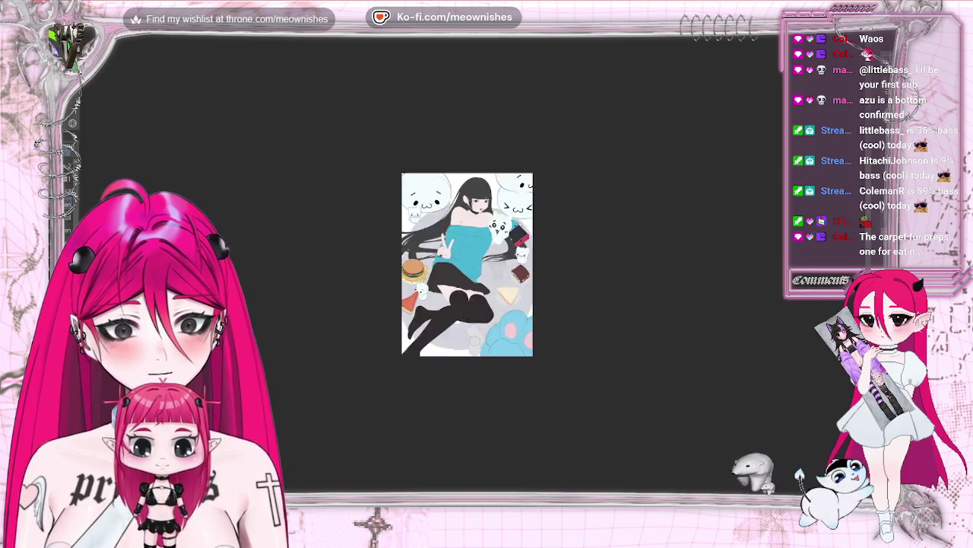
{"action": "key", "text": "ctrl+minus"}
{"action": "key", "text": "ctrl+plus"}
{"action": "key", "text": "ctrl+plus"}
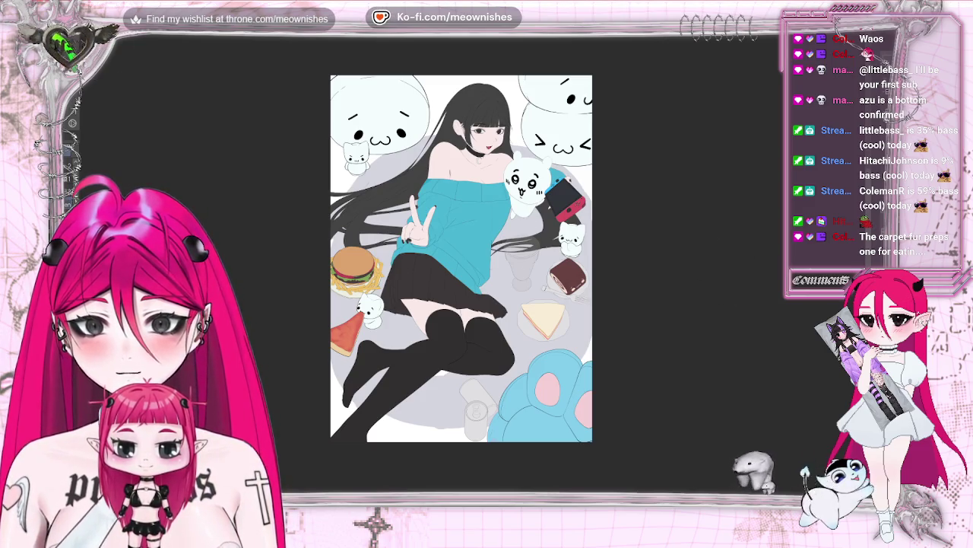
Step: Fill the background behind the girl, trying mauve first, then settling on light greyish beige
{"action": "left_click", "coordinate": [460, 92]}
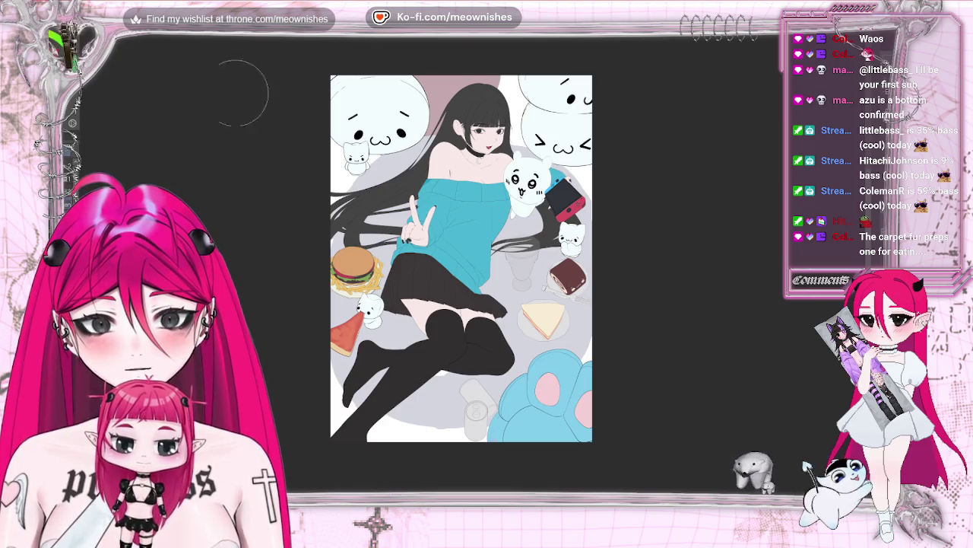
{"action": "left_click", "coordinate": [460, 91]}
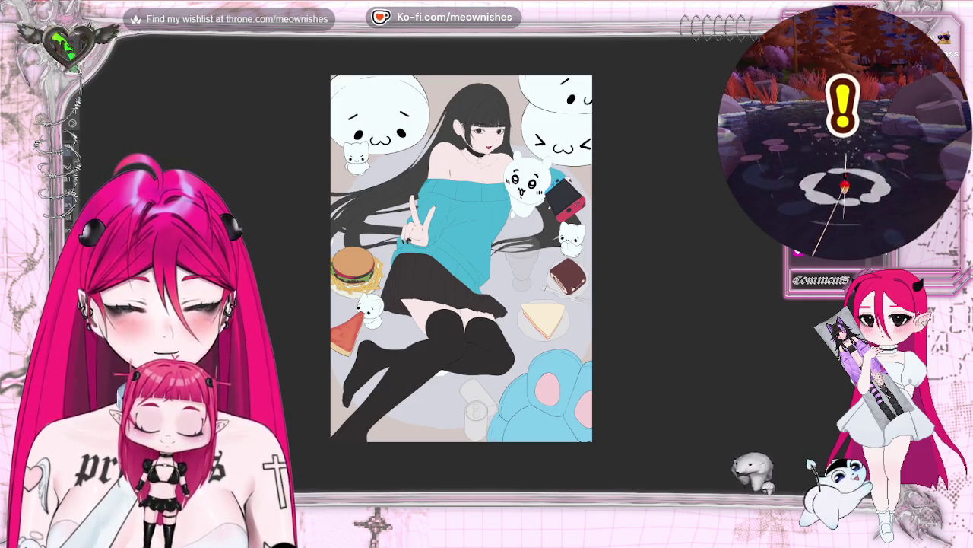
{"action": "key", "text": "alt+e"}
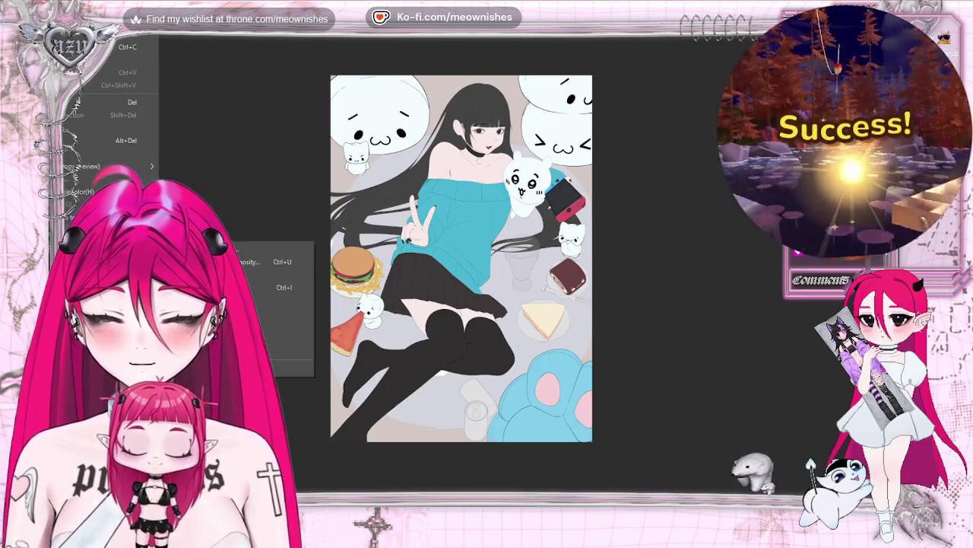
Step: Raise Luminosity in Hue/Saturation/Luminosity to turn the beige background pale, almost white
{"action": "key", "text": "Return"}
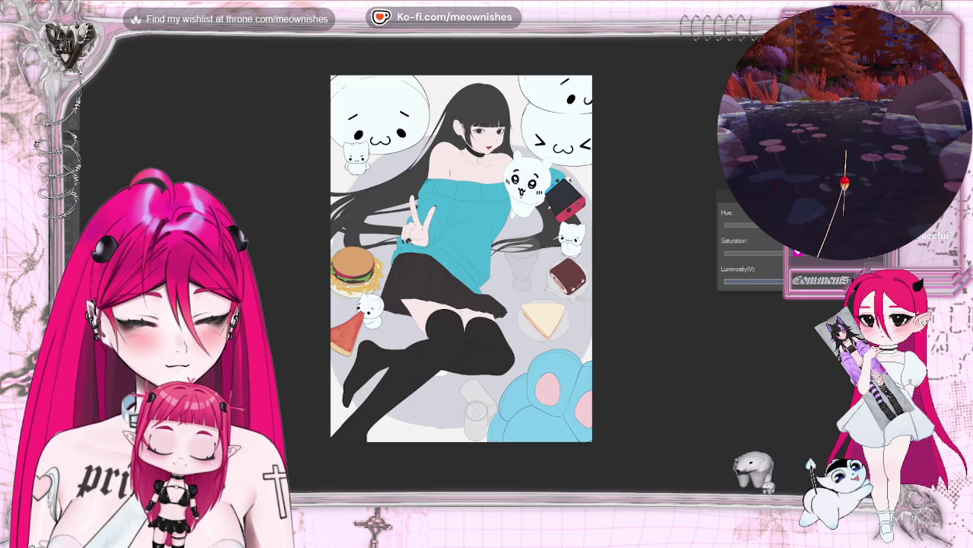
{"action": "scroll", "coordinate": [462, 259], "scroll_direction": "down", "scroll_amount": 3}
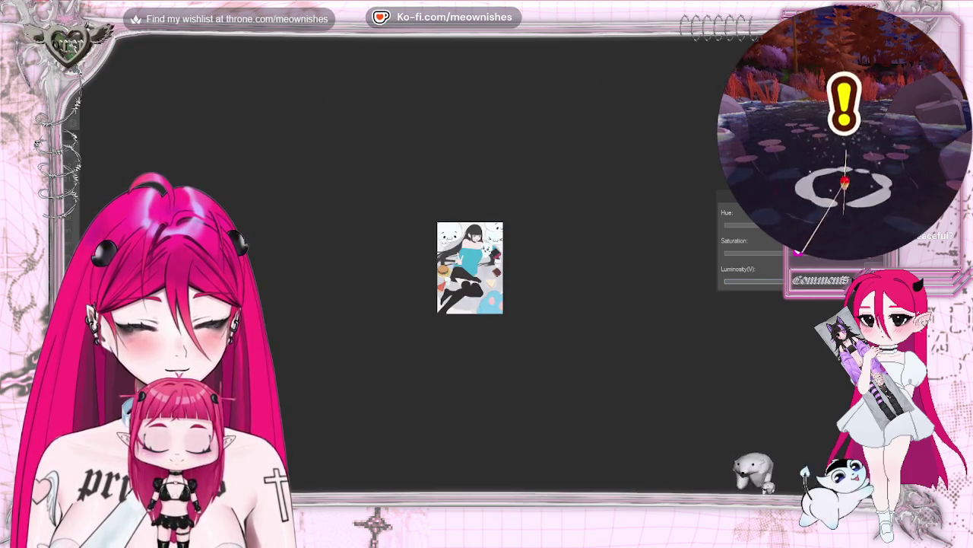
{"action": "scroll", "coordinate": [461, 258], "scroll_direction": "up", "scroll_amount": 4}
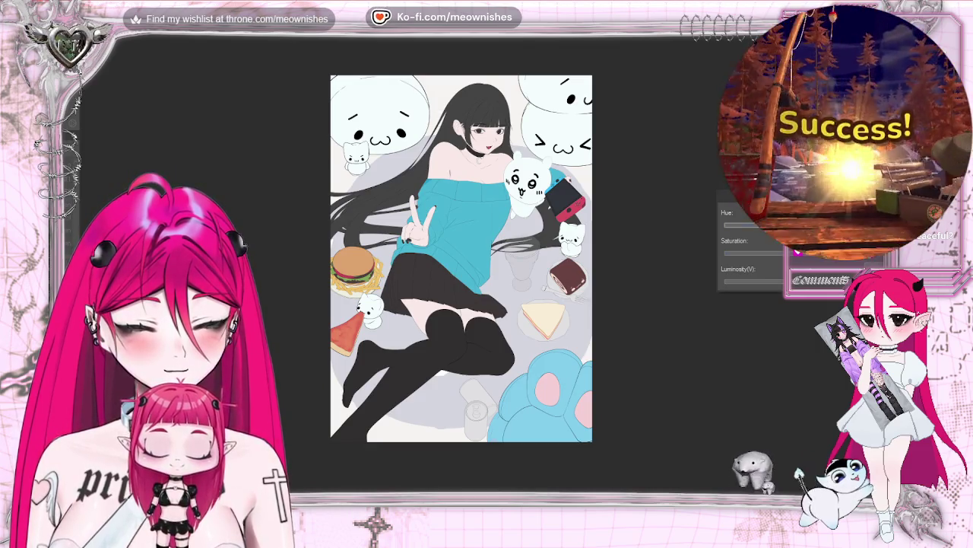
{"action": "scroll", "coordinate": [462, 259], "scroll_direction": "down", "scroll_amount": 4}
{"action": "scroll", "coordinate": [467, 264], "scroll_direction": "up", "scroll_amount": 2}
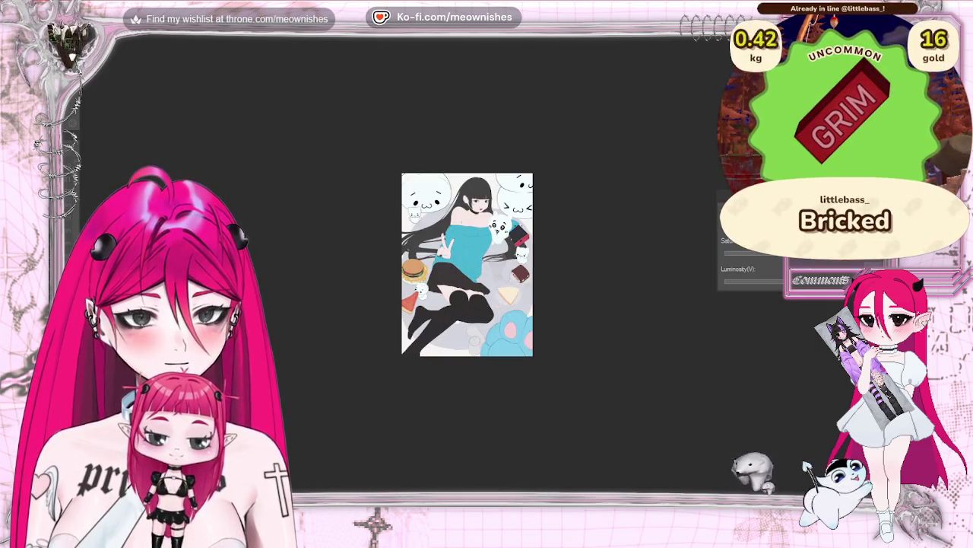
{"action": "scroll", "coordinate": [462, 259], "scroll_direction": "up", "scroll_amount": 2}
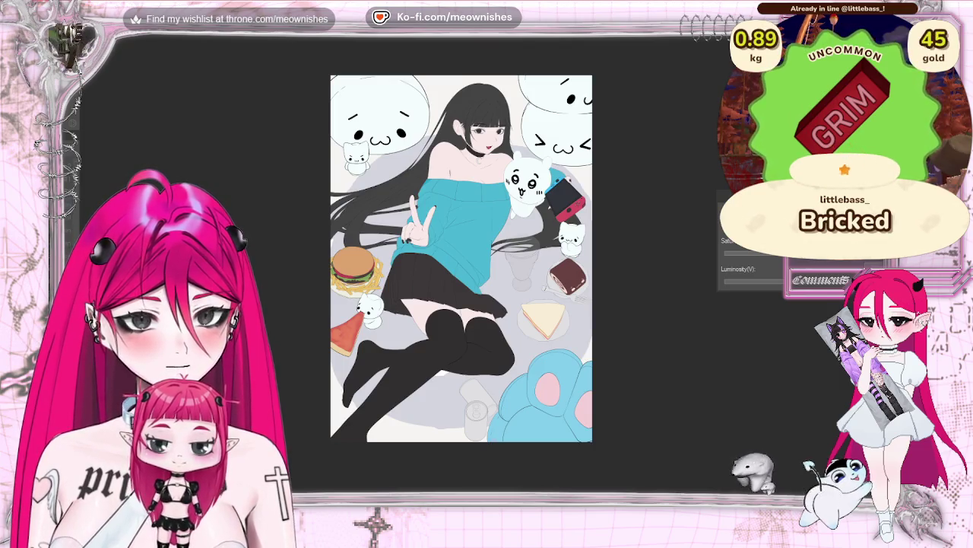
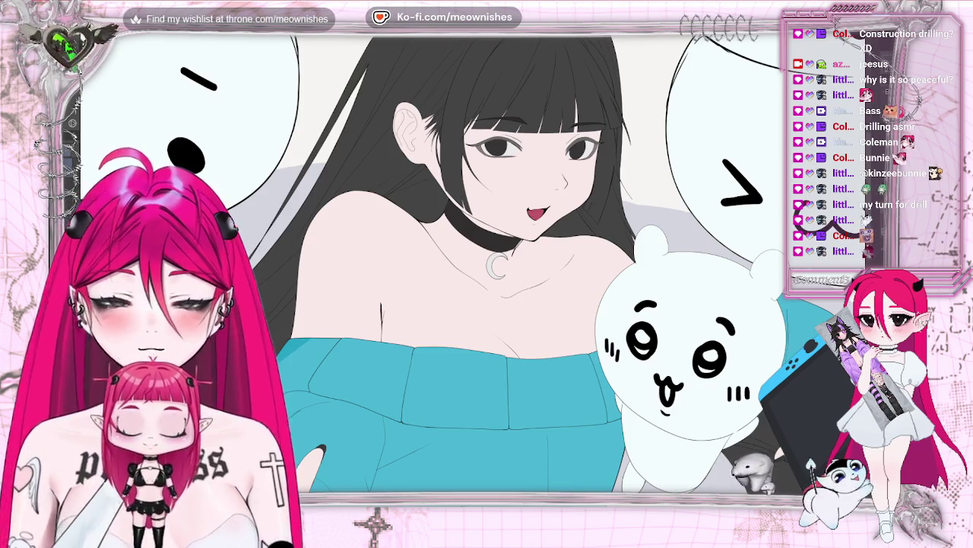
Step: Zoom in on the girl's neck, black choker and crescent moon pendant
{"action": "key", "text": "ctrl+plus"}
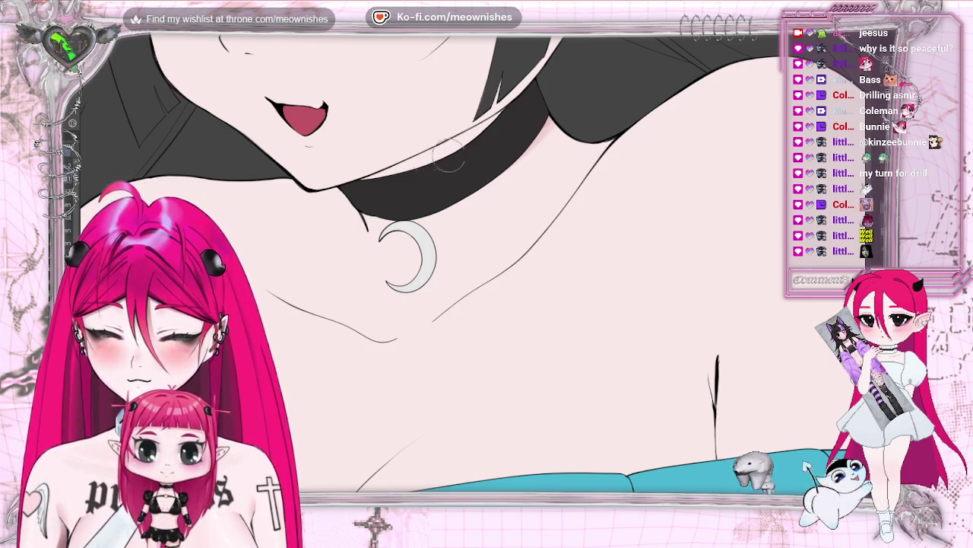
Step: Airbrush soft pink shadow on the neck just beneath the choker, then zoom out and back to check
{"action": "left_click_drag", "start_coordinate": [434, 156], "coordinate": [487, 136]}
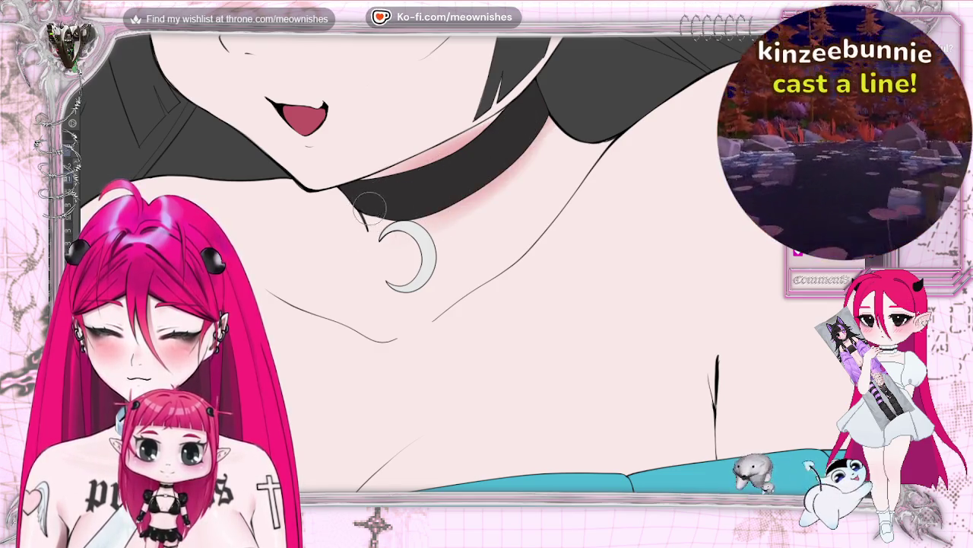
{"action": "left_click_drag", "start_coordinate": [395, 243], "coordinate": [487, 198]}
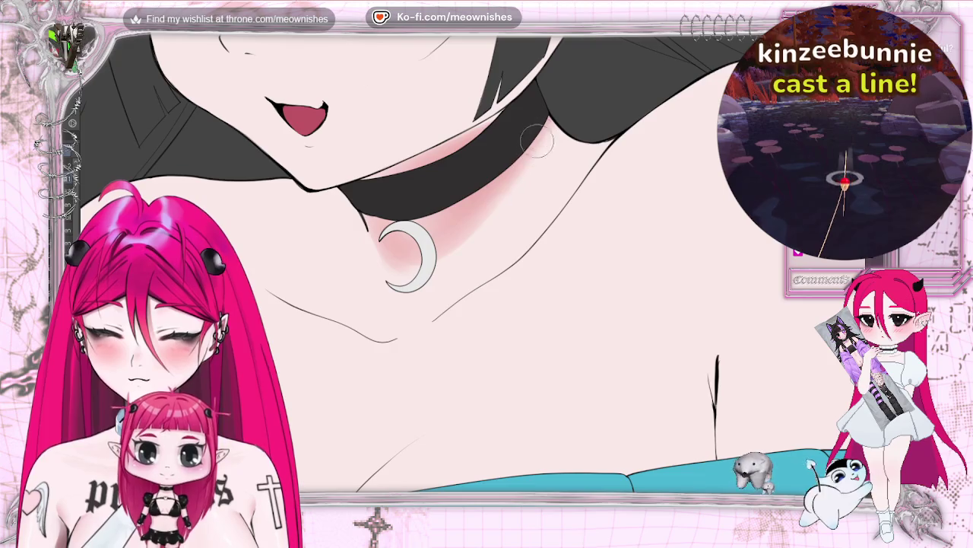
{"action": "left_click_drag", "start_coordinate": [538, 135], "coordinate": [479, 213]}
{"action": "left_click_drag", "start_coordinate": [532, 174], "coordinate": [440, 241]}
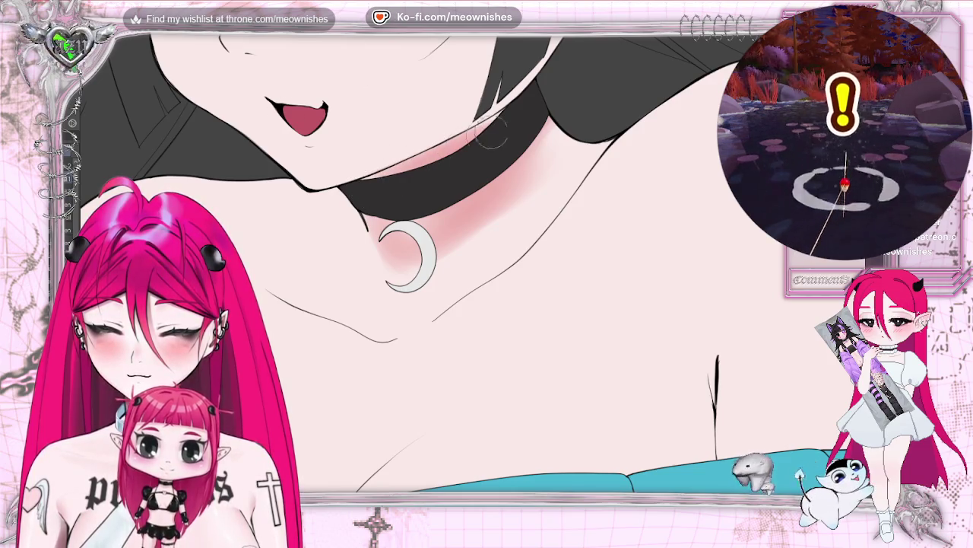
{"action": "scroll", "coordinate": [467, 318], "scroll_direction": "down", "scroll_amount": 3}
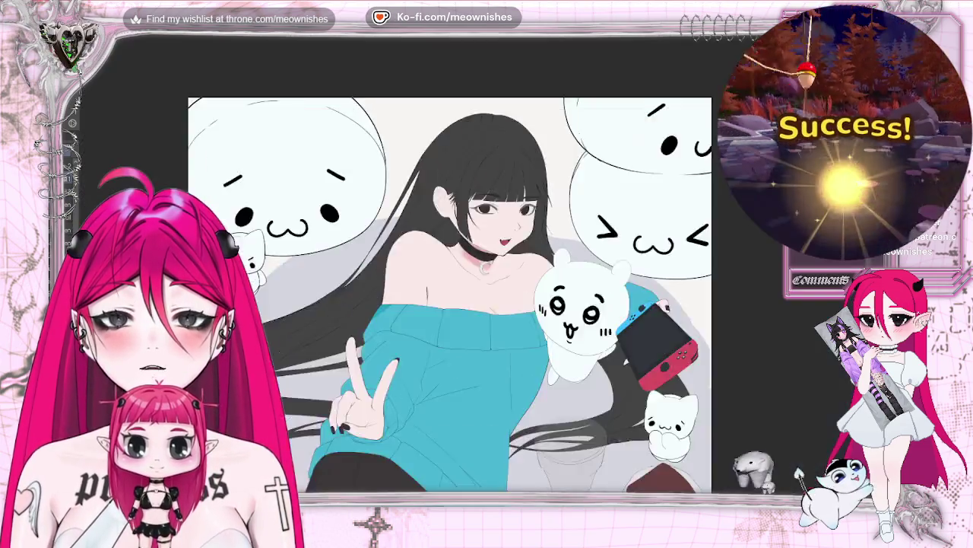
{"action": "scroll", "coordinate": [467, 319], "scroll_direction": "down", "scroll_amount": 3}
{"action": "scroll", "coordinate": [479, 266], "scroll_direction": "up", "scroll_amount": 5}
{"action": "scroll", "coordinate": [479, 266], "scroll_direction": "up", "scroll_amount": 2}
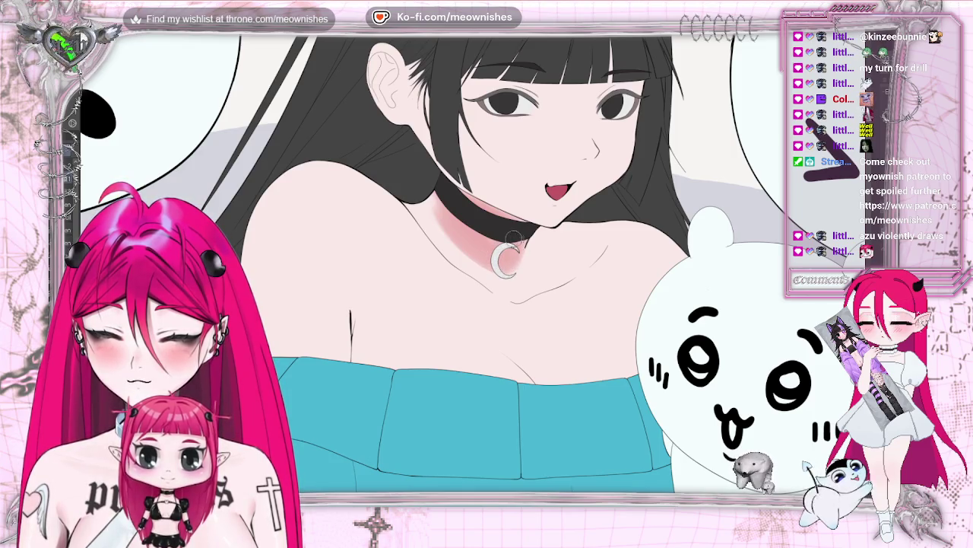
Step: With the canvas mirrored, extend the neck shadow further right and brush faint pink along the collarbone
{"action": "key", "text": "h"}
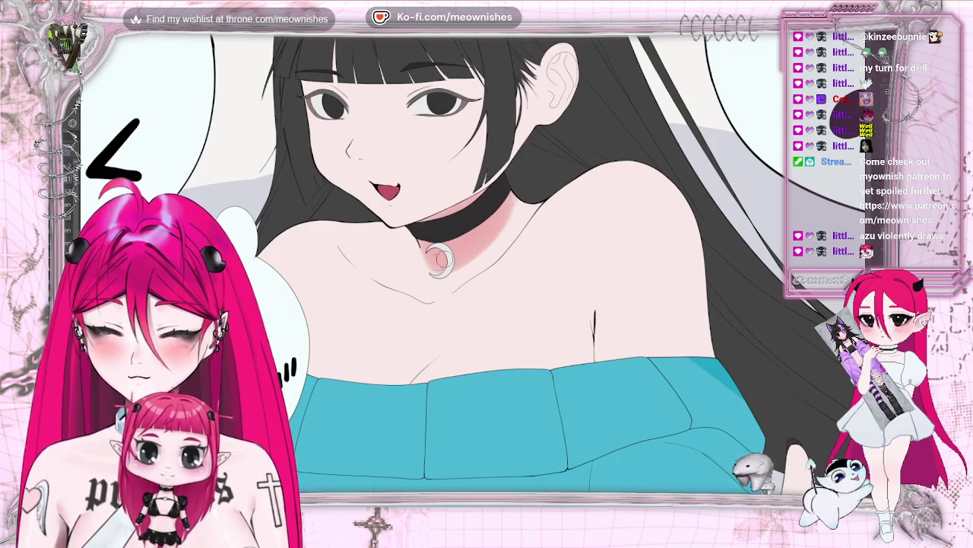
{"action": "left_click_drag", "start_coordinate": [501, 230], "coordinate": [517, 200]}
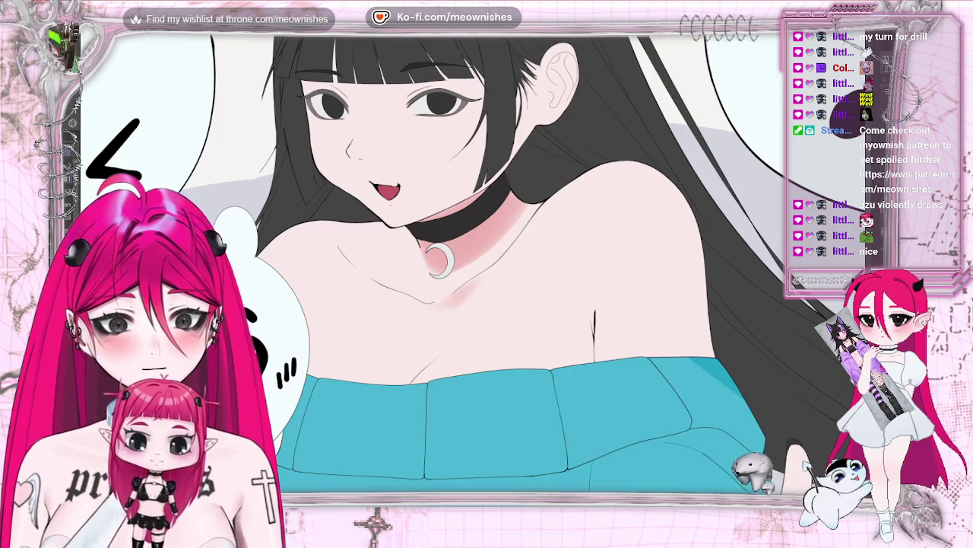
{"action": "scroll", "coordinate": [471, 267], "scroll_direction": "down", "scroll_amount": 3}
{"action": "scroll", "coordinate": [472, 266], "scroll_direction": "down", "scroll_amount": 3}
{"action": "scroll", "coordinate": [471, 267], "scroll_direction": "down", "scroll_amount": 3}
{"action": "scroll", "coordinate": [472, 267], "scroll_direction": "up", "scroll_amount": 5}
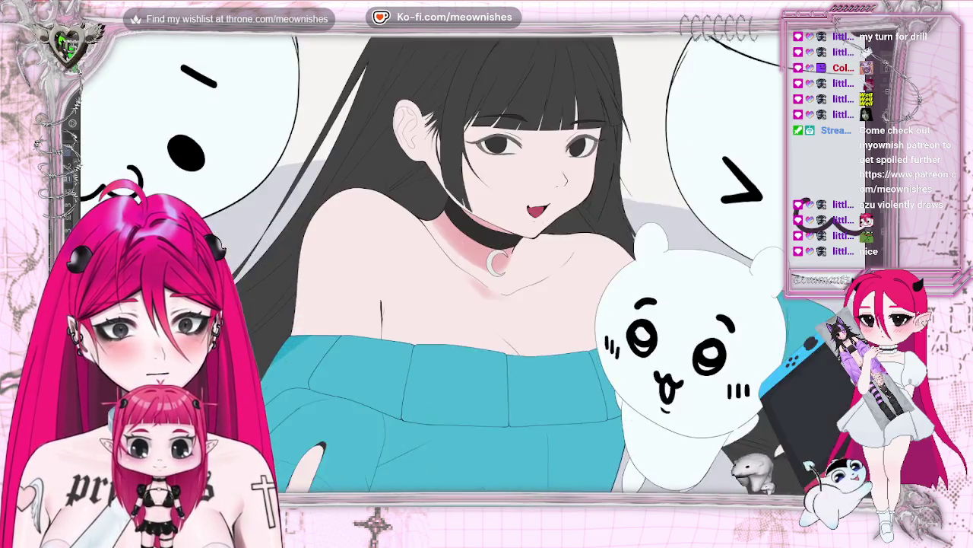
{"action": "scroll", "coordinate": [479, 289], "scroll_direction": "up", "scroll_amount": 1}
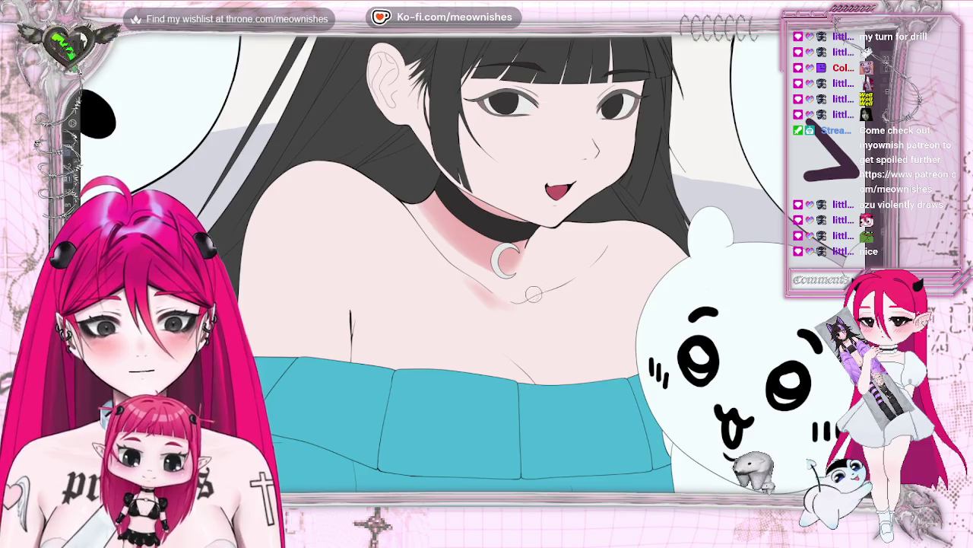
{"action": "left_click_drag", "start_coordinate": [533, 294], "coordinate": [570, 289]}
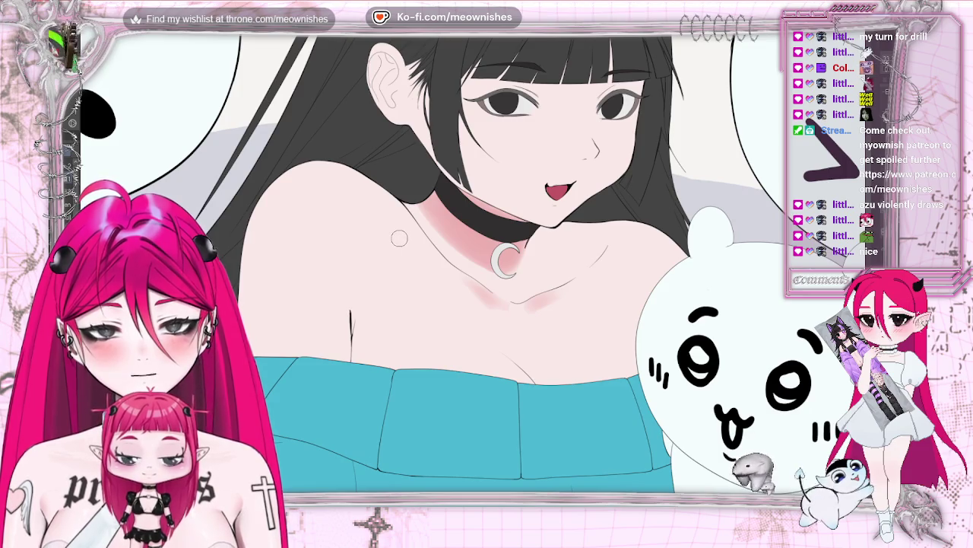
Step: Build a soft pink blush on the left shoulder down toward the underarm
{"action": "left_click_drag", "start_coordinate": [401, 243], "coordinate": [395, 257]}
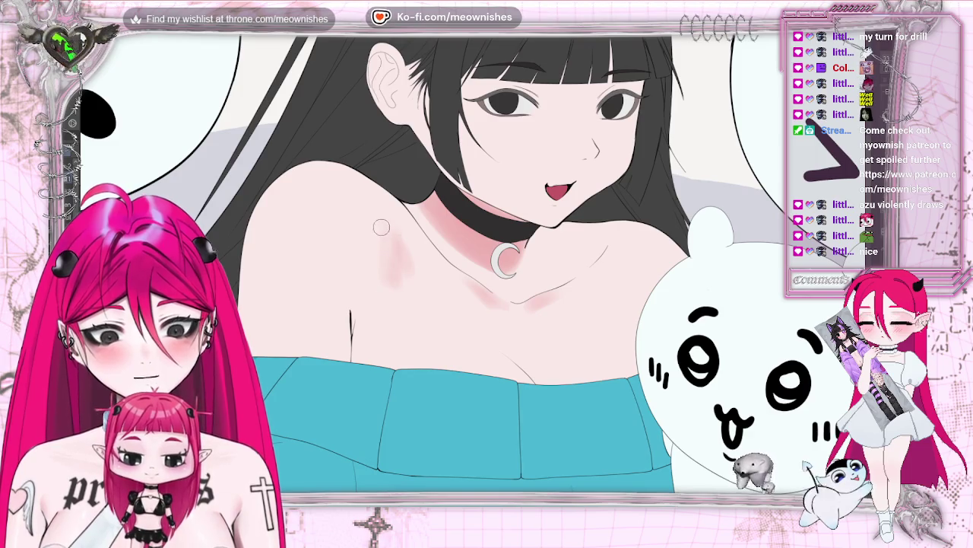
{"action": "left_click_drag", "start_coordinate": [386, 225], "coordinate": [414, 274]}
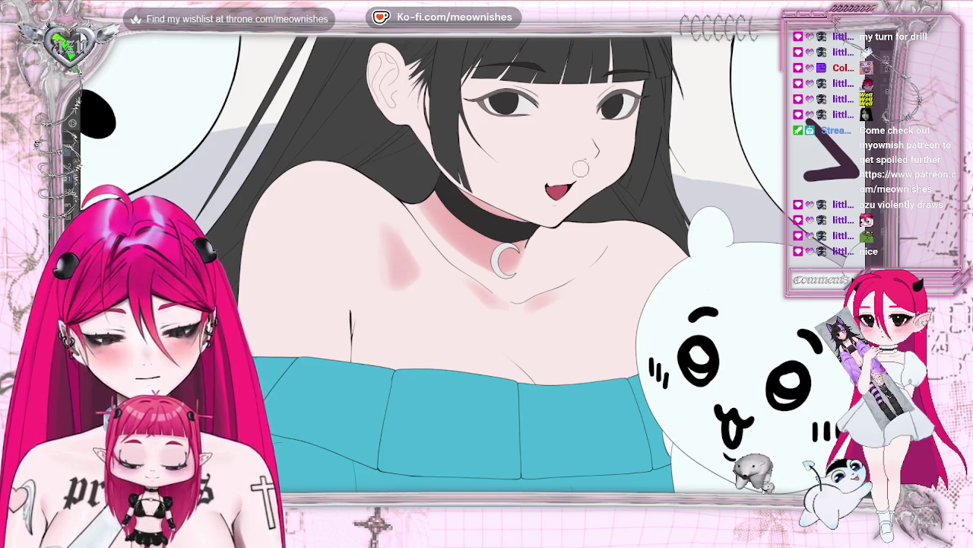
{"action": "key", "text": "h"}
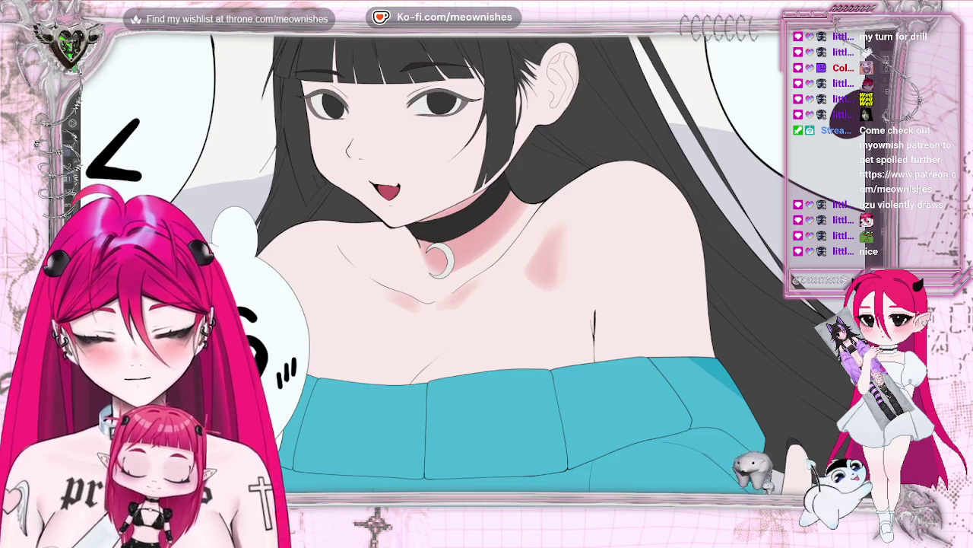
{"action": "left_click_drag", "start_coordinate": [542, 248], "coordinate": [580, 214]}
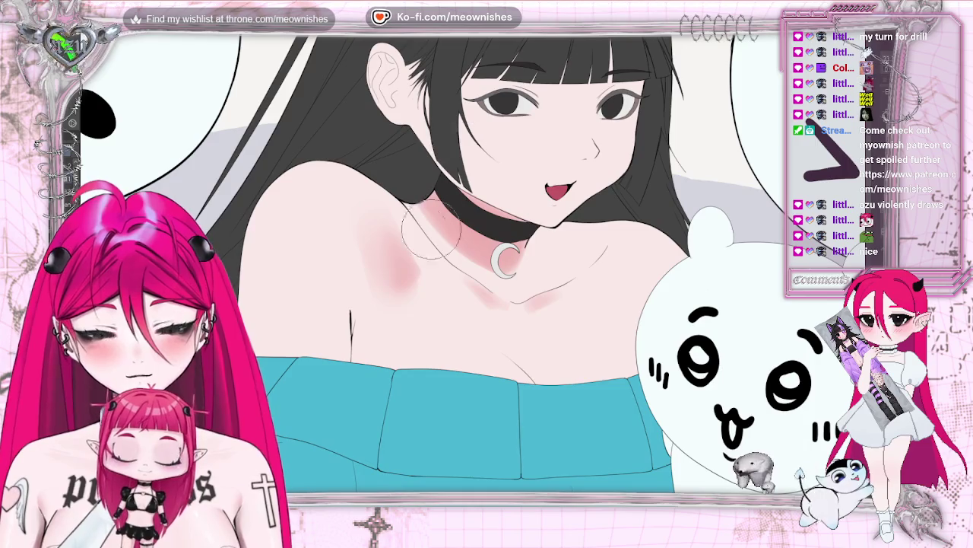
{"action": "left_click_drag", "start_coordinate": [384, 312], "coordinate": [379, 293]}
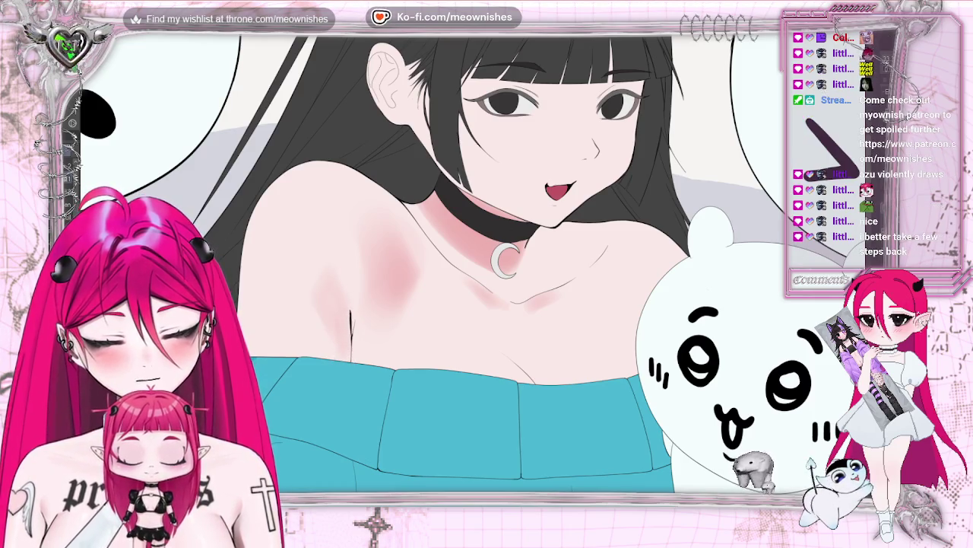
{"action": "scroll", "coordinate": [449, 262], "scroll_direction": "down", "scroll_amount": 3}
Step: Zoom out to review both blushed shoulders, zoom back in, and bring up the File menu
{"action": "scroll", "coordinate": [449, 292], "scroll_direction": "down", "scroll_amount": 2}
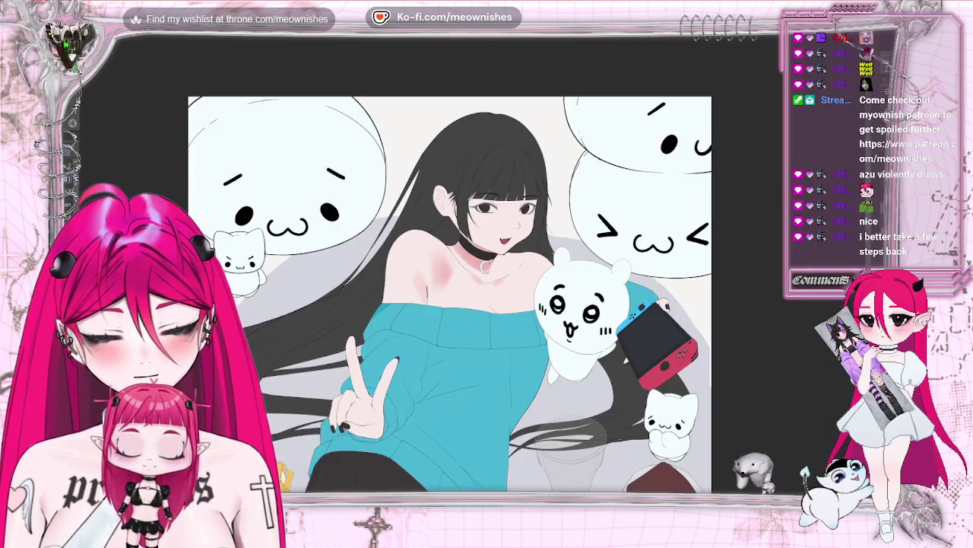
{"action": "scroll", "coordinate": [467, 267], "scroll_direction": "up", "scroll_amount": 2}
{"action": "scroll", "coordinate": [479, 266], "scroll_direction": "up", "scroll_amount": 1}
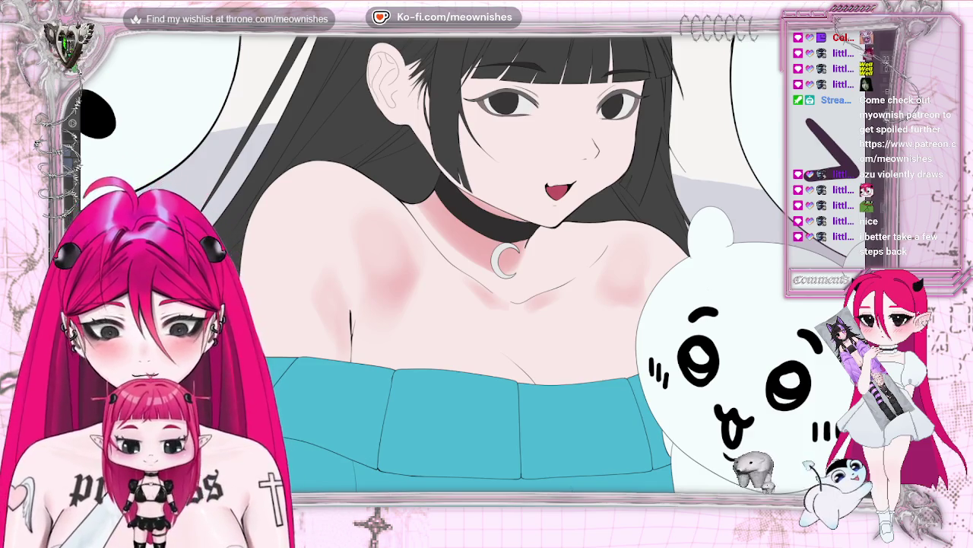
{"action": "key", "text": "alt+f"}
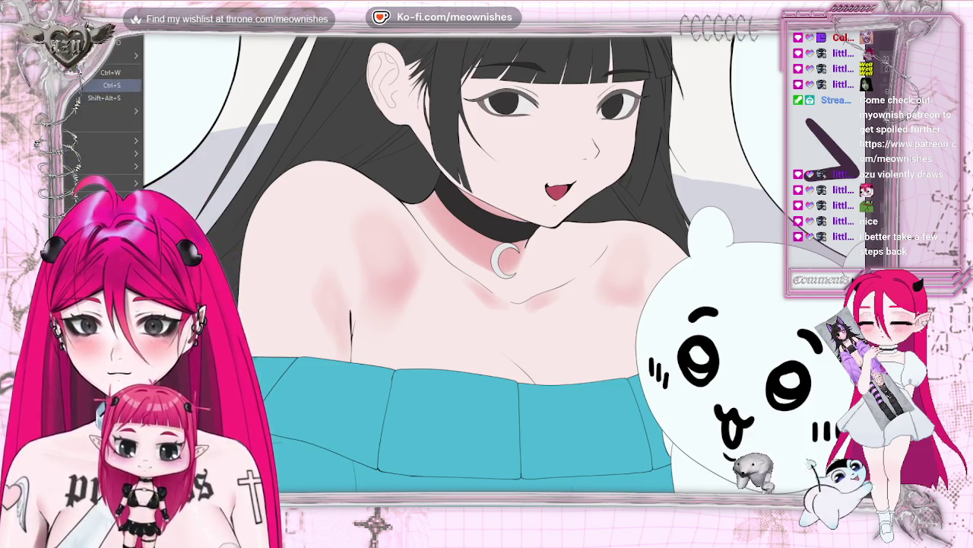
Step: Save the illustration
{"action": "key", "text": "Return"}
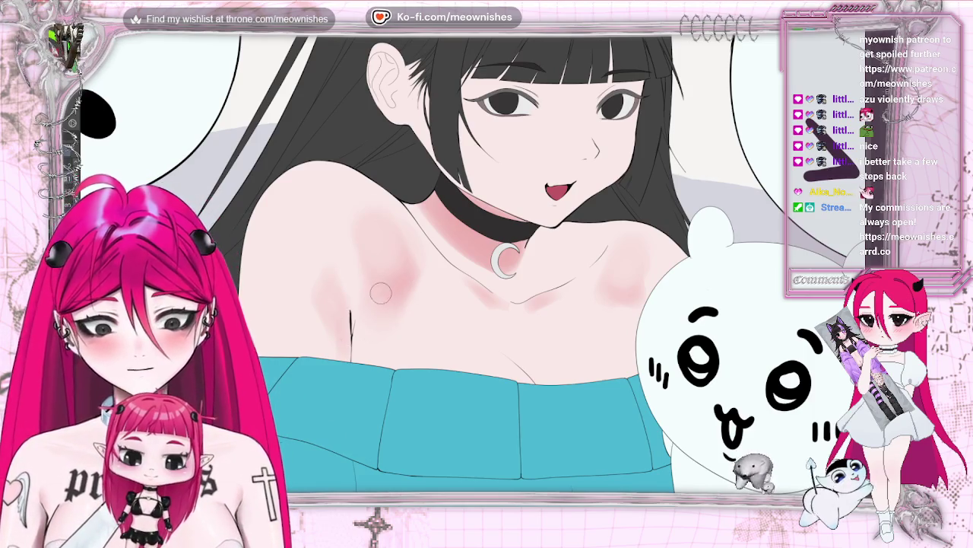
{"action": "scroll", "coordinate": [372, 296], "scroll_direction": "down", "scroll_amount": 5}
{"action": "scroll", "coordinate": [372, 296], "scroll_direction": "up", "scroll_amount": 5}
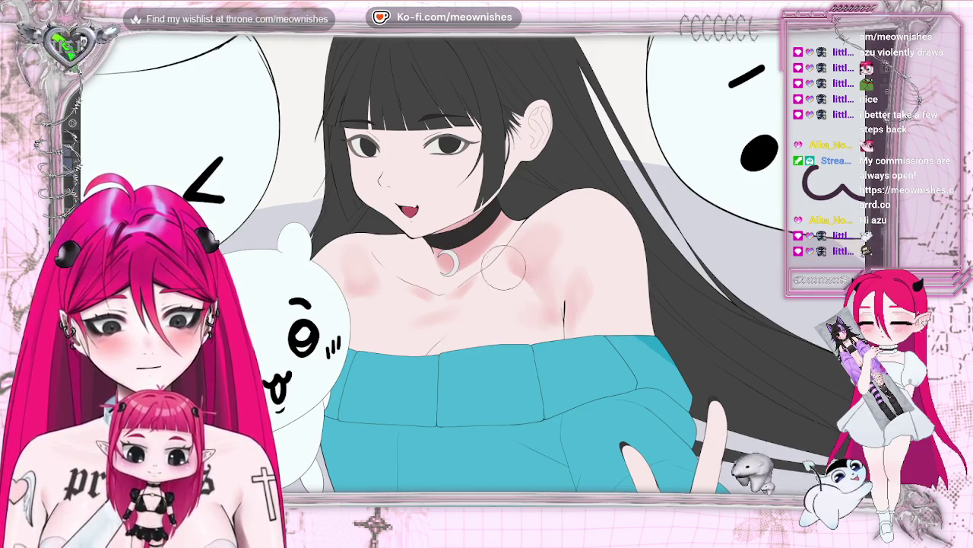
{"action": "key", "text": "h"}
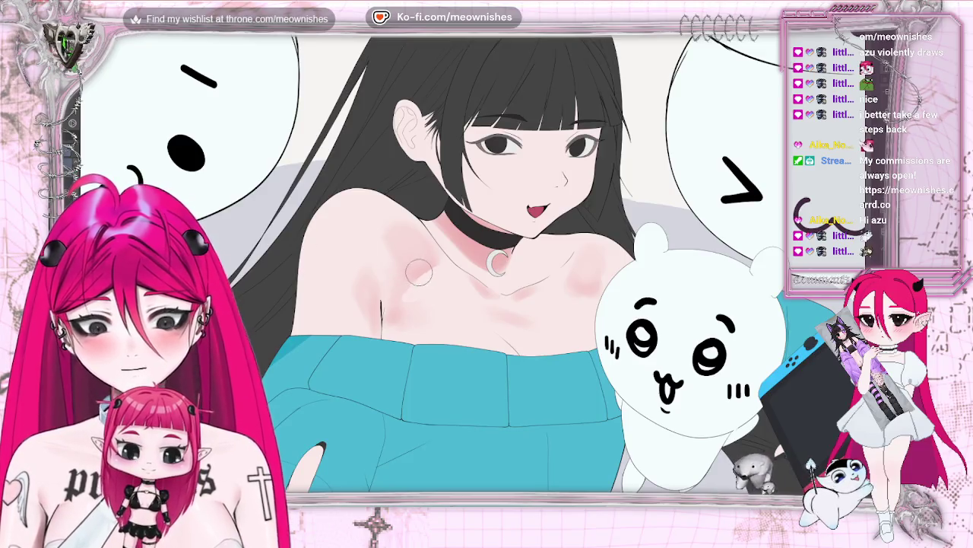
{"action": "scroll", "coordinate": [426, 252], "scroll_direction": "down", "scroll_amount": 5}
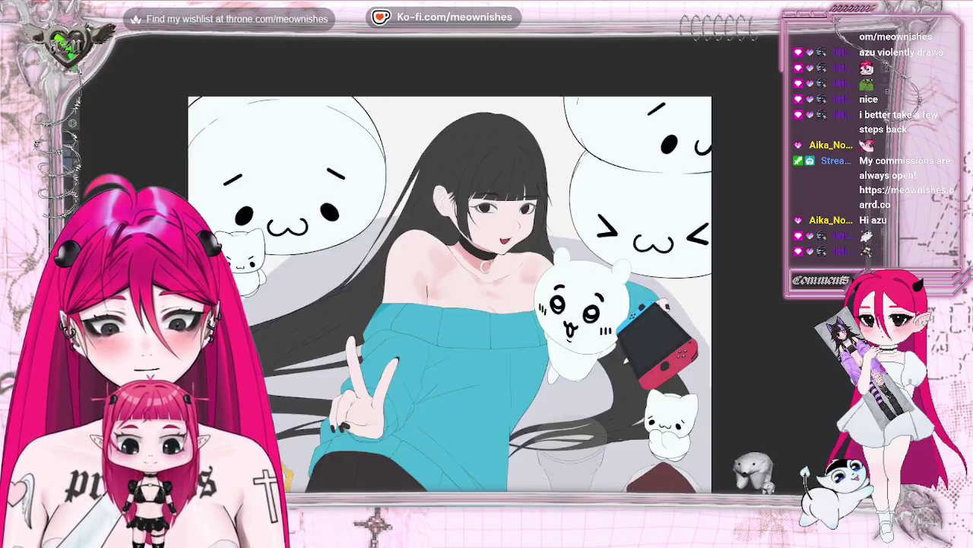
Step: Fit the whole artwork in view, zoom back in and mirror the canvas to check the shoulder blush
{"action": "scroll", "coordinate": [471, 270], "scroll_direction": "up", "scroll_amount": 3}
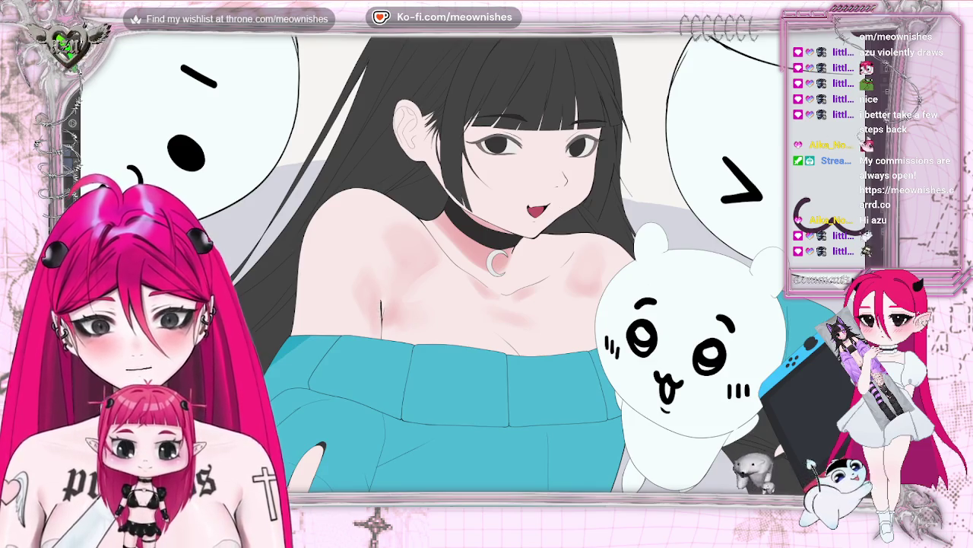
{"action": "scroll", "coordinate": [415, 229], "scroll_direction": "down", "scroll_amount": 3}
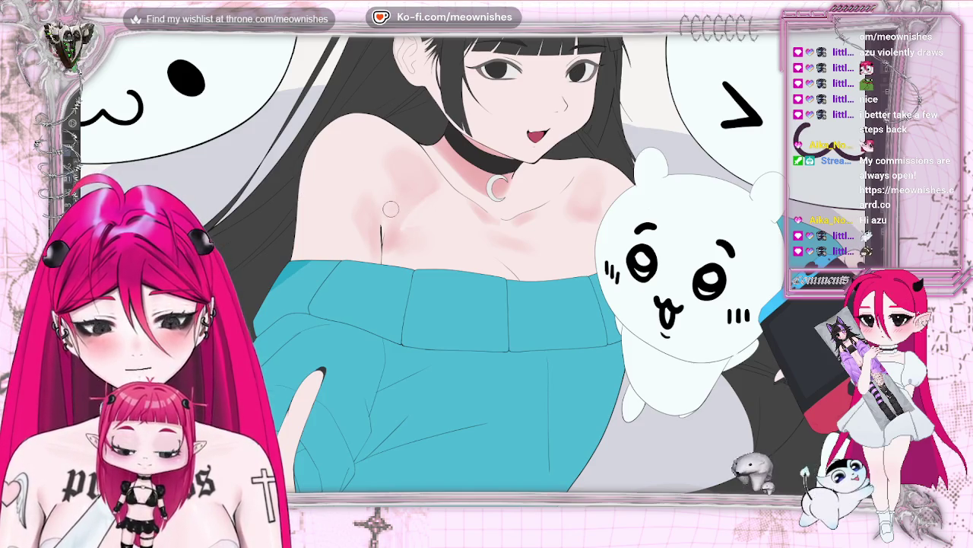
{"action": "key", "text": "ctrl+0"}
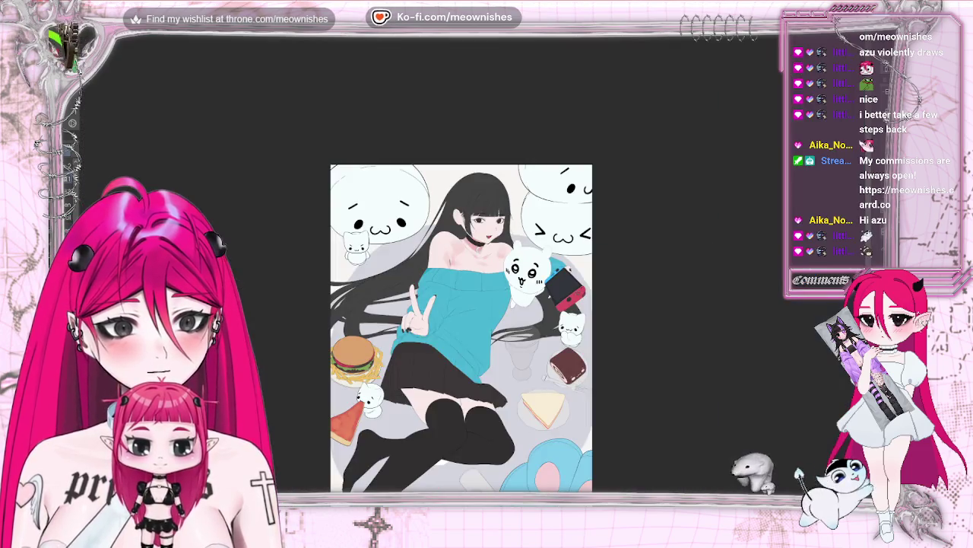
{"action": "scroll", "coordinate": [468, 270], "scroll_direction": "up", "scroll_amount": 2}
{"action": "scroll", "coordinate": [468, 270], "scroll_direction": "up", "scroll_amount": 2}
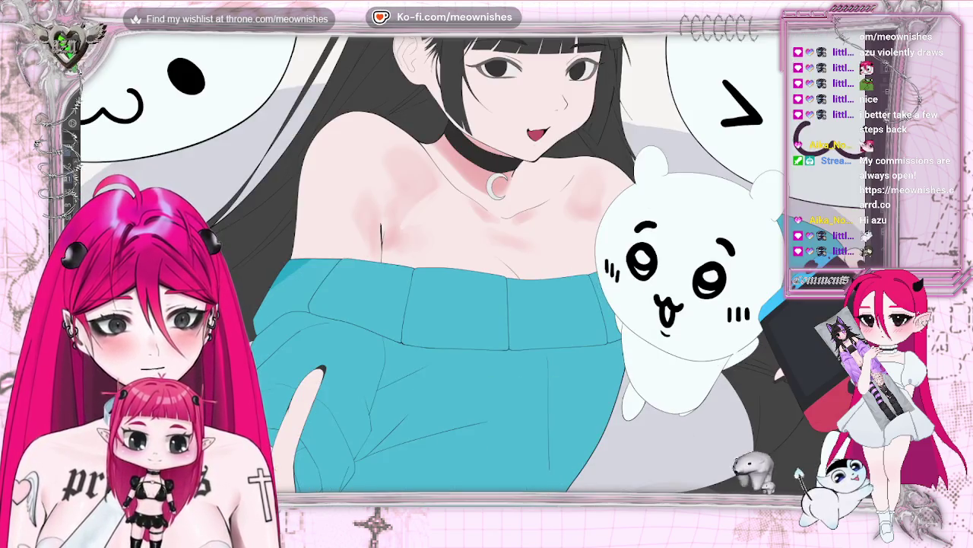
{"action": "scroll", "coordinate": [468, 270], "scroll_direction": "up", "scroll_amount": 1}
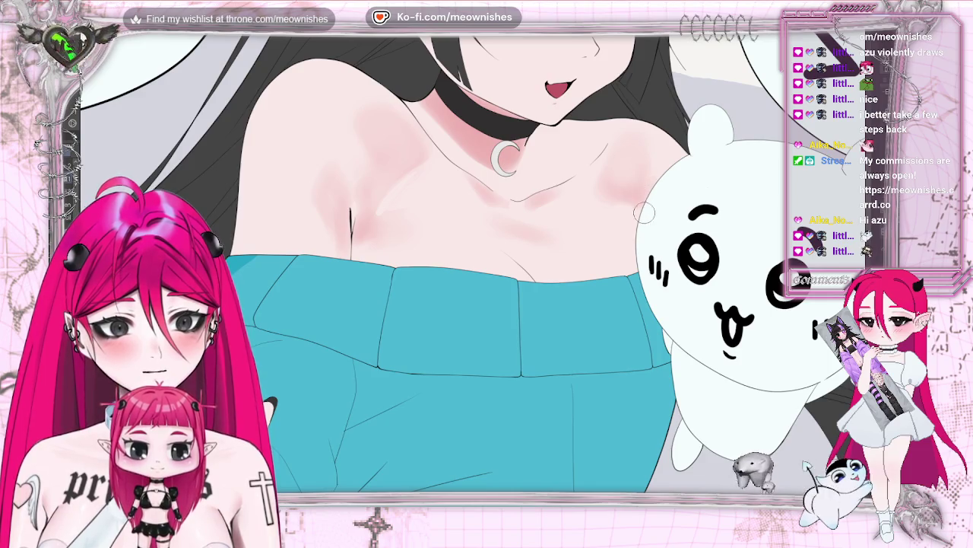
{"action": "key", "text": "h"}
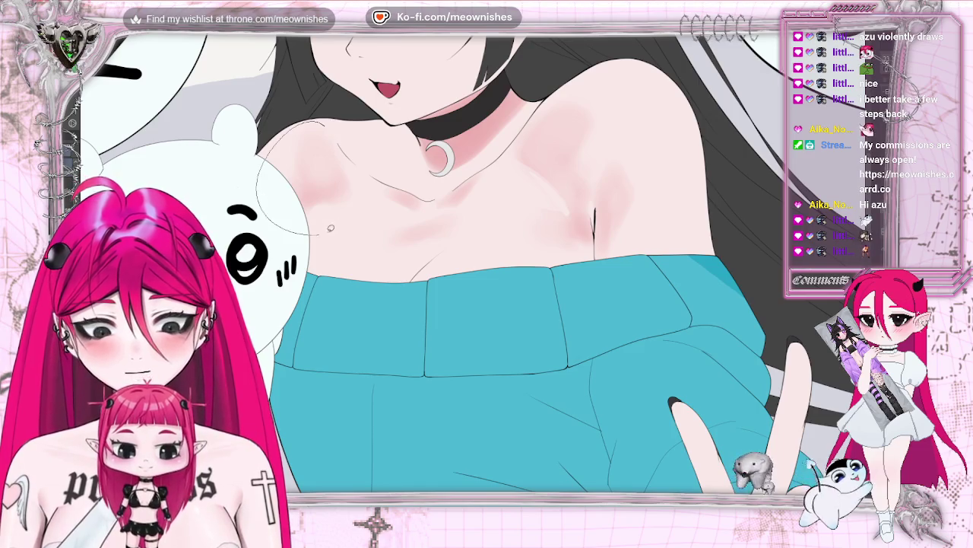
Step: Lasso the shoulder blush, rotate it slightly and nudge it up and left, then deselect
{"action": "left_click_drag", "start_coordinate": [385, 155], "coordinate": [384, 163]}
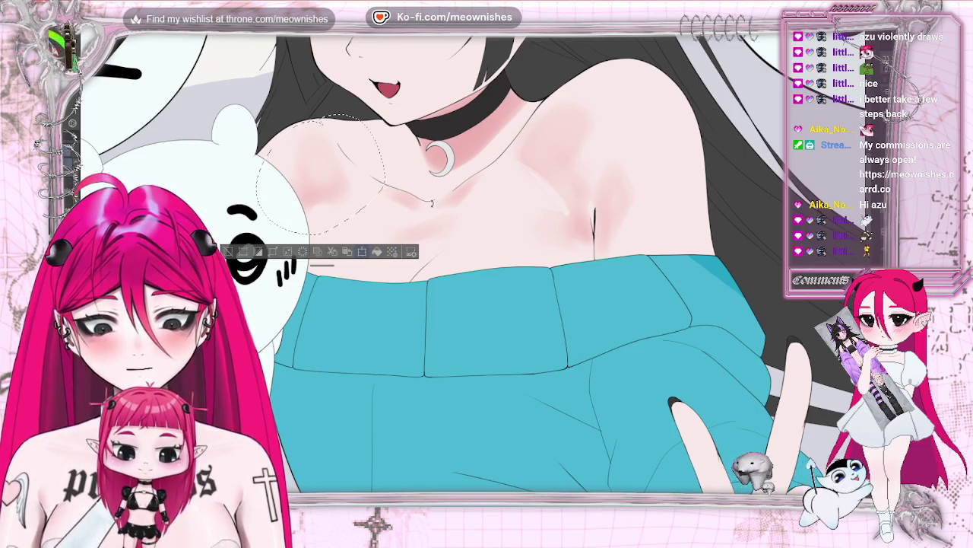
{"action": "key", "text": "ctrl+t"}
{"action": "left_click_drag", "start_coordinate": [380, 229], "coordinate": [346, 241]}
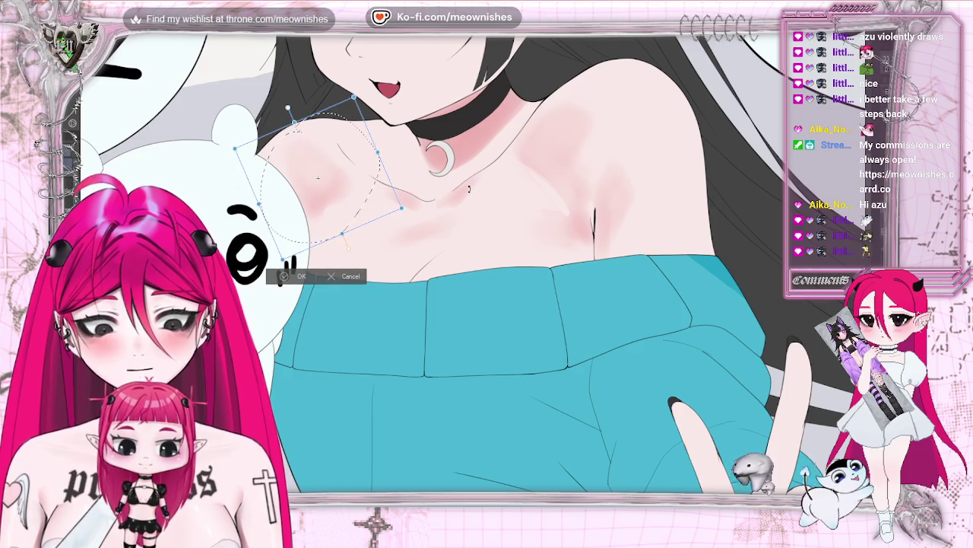
{"action": "left_click_drag", "start_coordinate": [295, 128], "coordinate": [292, 121]}
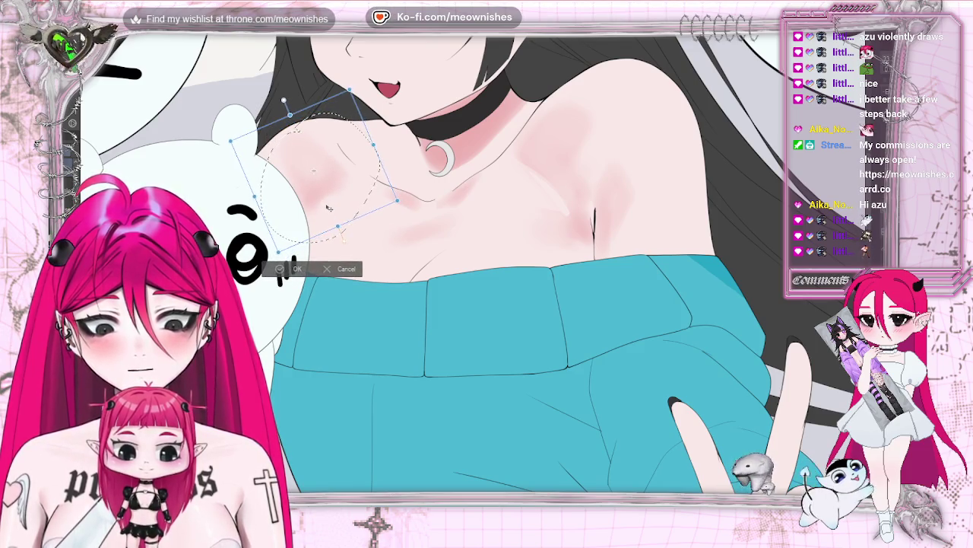
{"action": "left_click", "coordinate": [297, 269]}
{"action": "key", "text": "ctrl+d"}
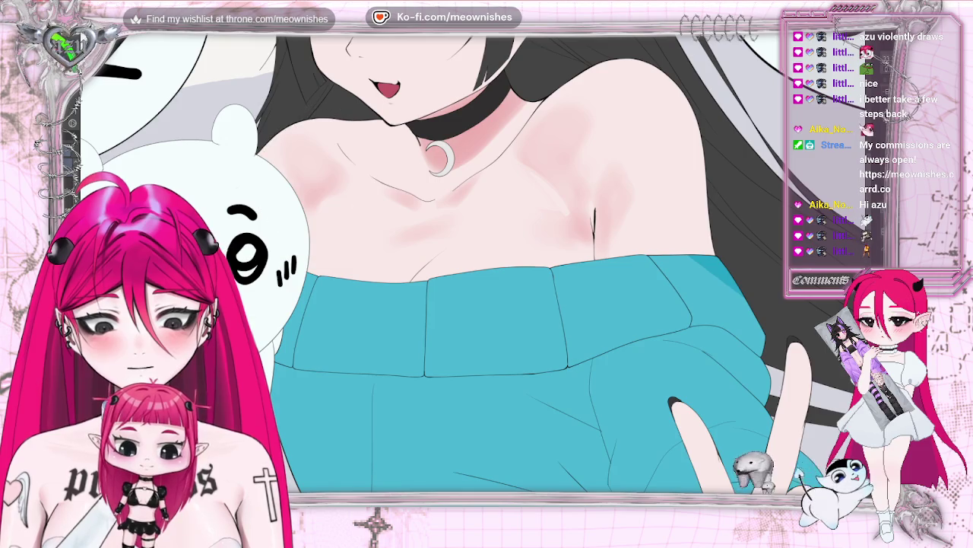
{"action": "key", "text": "h"}
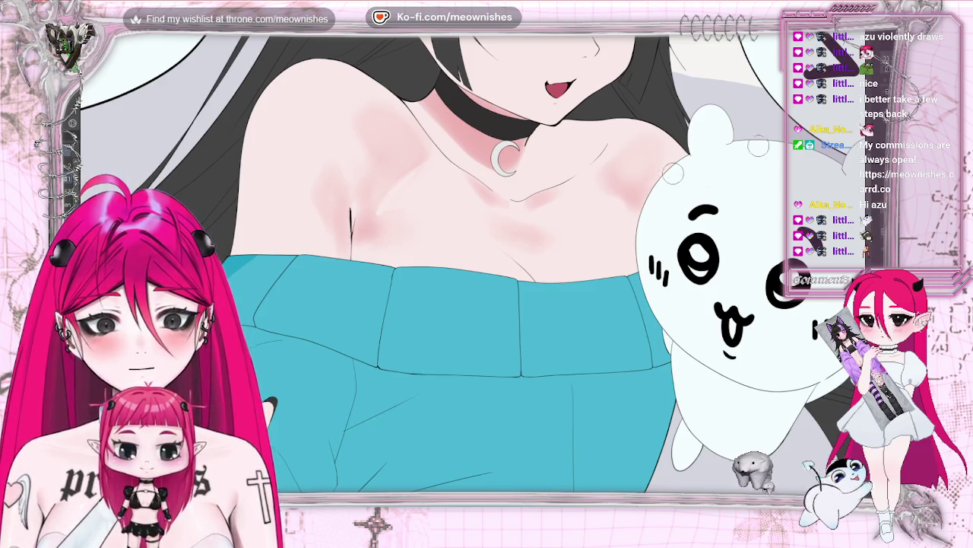
{"action": "key", "text": "h"}
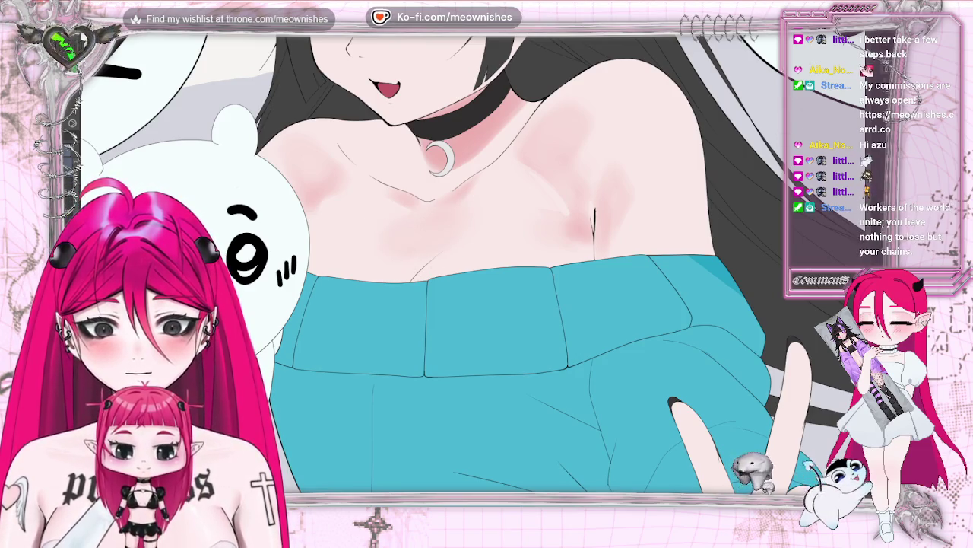
{"action": "key", "text": "h"}
{"action": "key", "text": "ctrl+0"}
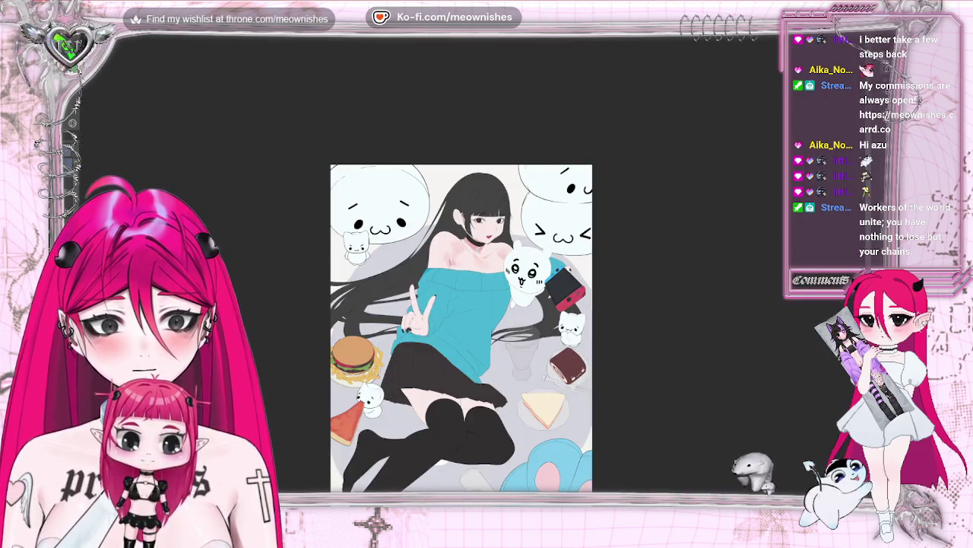
{"action": "key", "text": "1"}
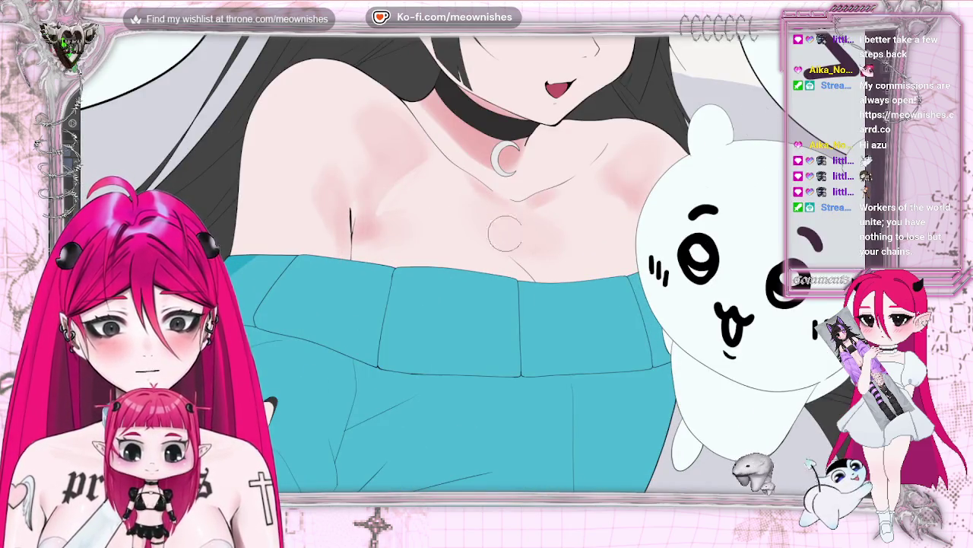
{"action": "key", "text": "h"}
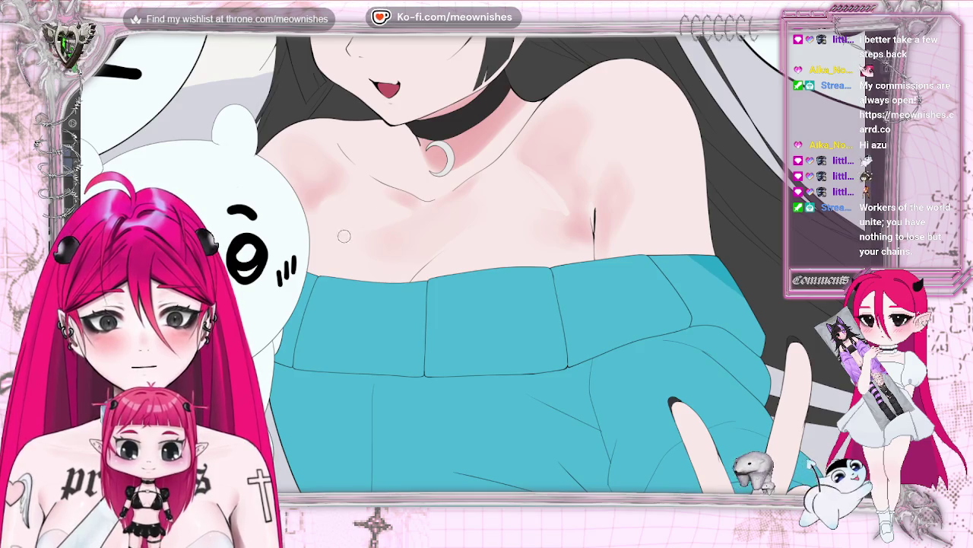
{"action": "key", "text": "ctrl+minus"}
{"action": "key", "text": "ctrl+minus"}
{"action": "key", "text": "ctrl+minus"}
{"action": "key", "text": "ctrl+plus"}
{"action": "key", "text": "ctrl+plus"}
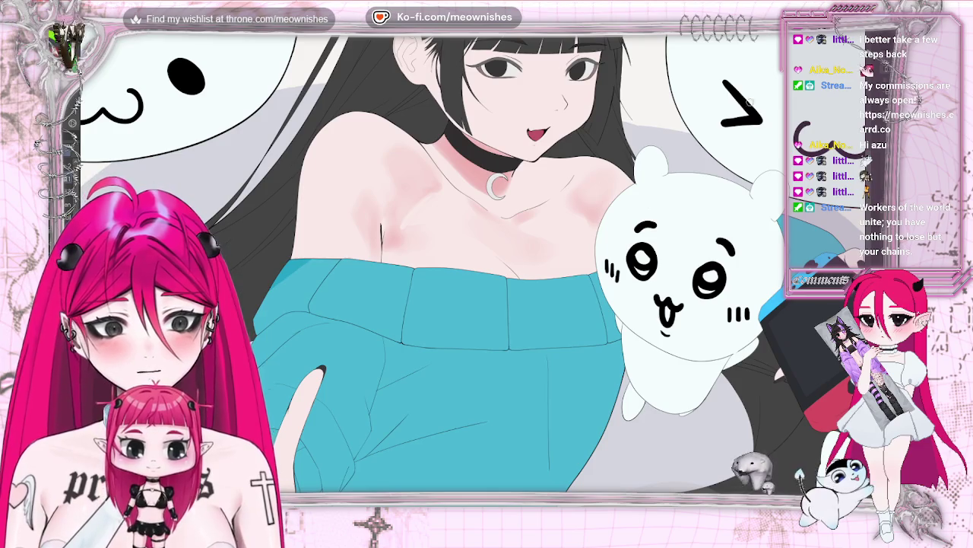
{"action": "key", "text": "ctrl+0"}
{"action": "key", "text": "ctrl+plus"}
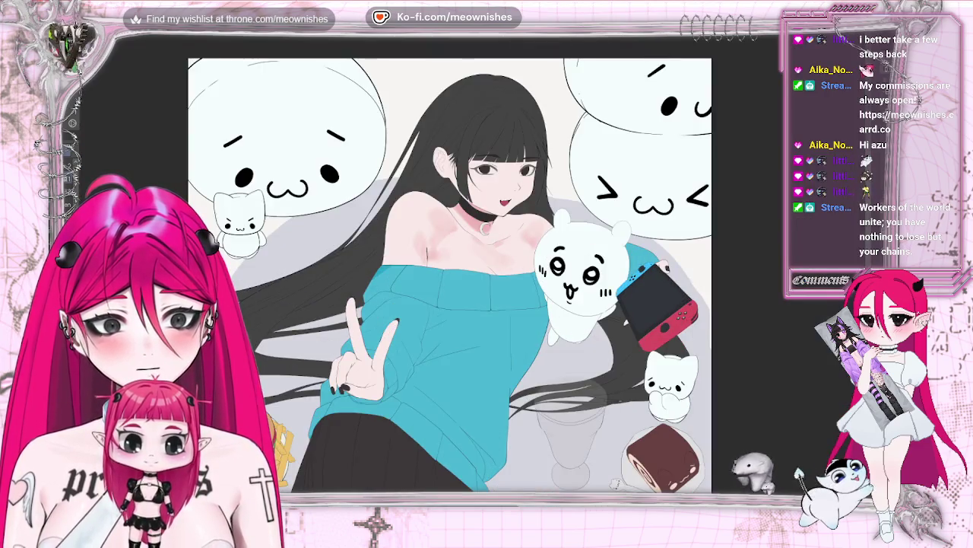
{"action": "key", "text": "m"}
{"action": "key", "text": "ctrl+plus"}
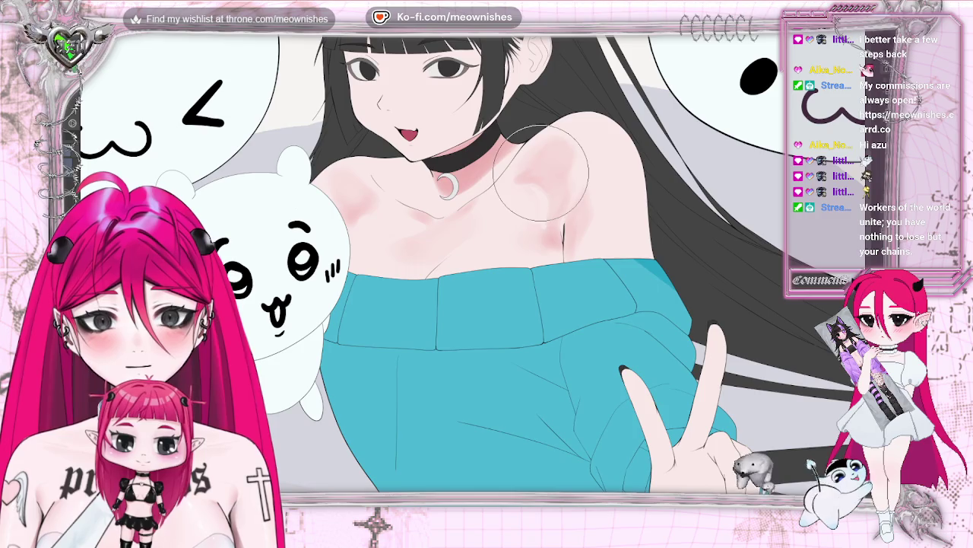
{"action": "key", "text": "ctrl+minus"}
{"action": "key", "text": "m"}
{"action": "key", "text": "ctrl+minus"}
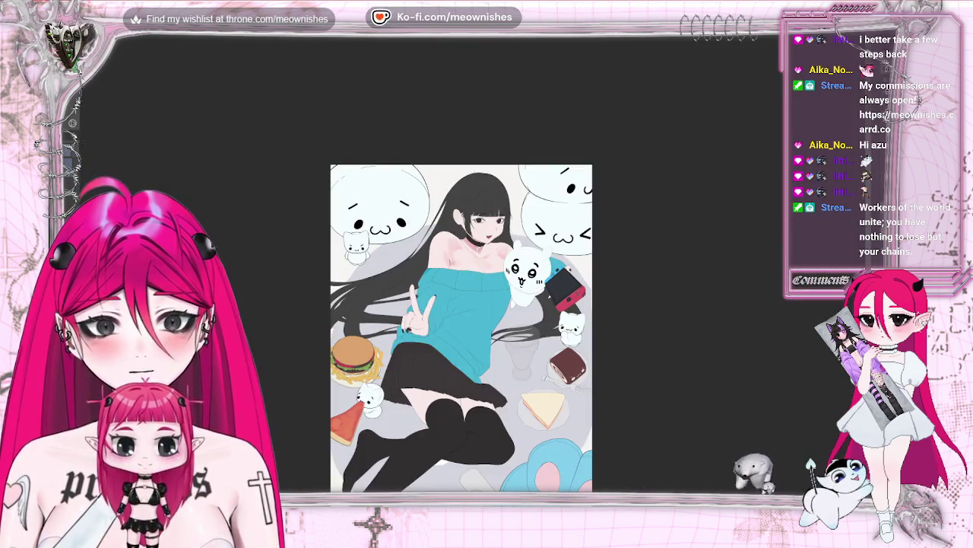
{"action": "key", "text": "ctrl+minus"}
{"action": "key", "text": "ctrl+plus"}
{"action": "key", "text": "ctrl+plus"}
{"action": "key", "text": "ctrl+plus"}
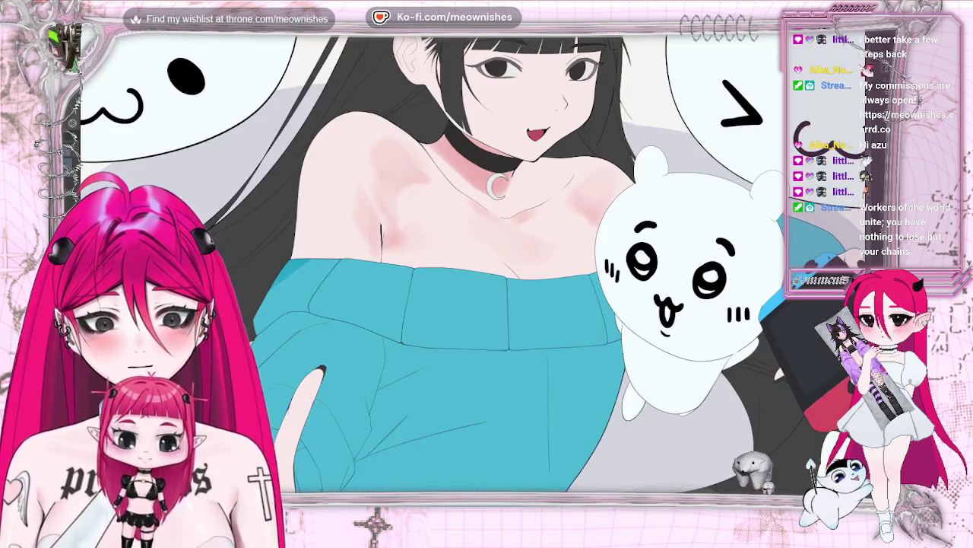
{"action": "key", "text": "ctrl+plus"}
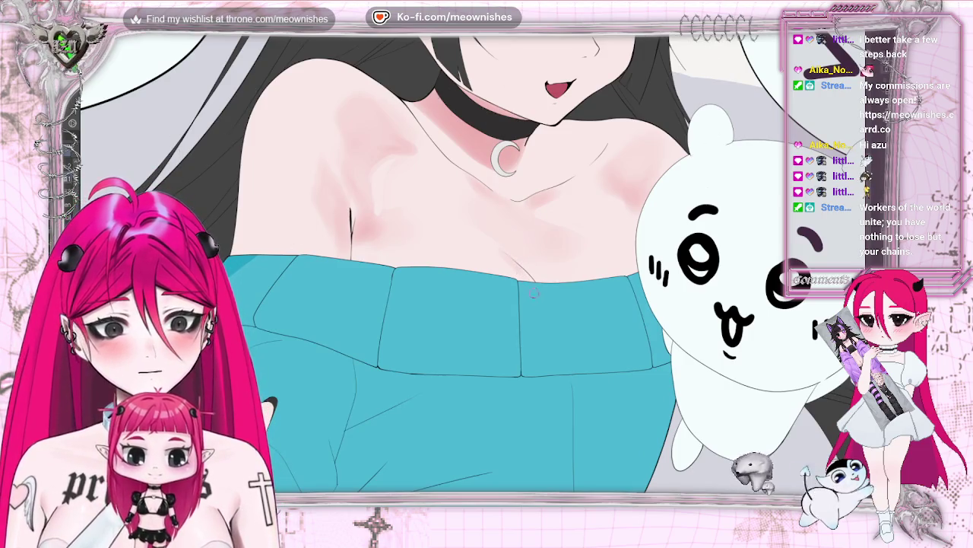
{"action": "key", "text": "m"}
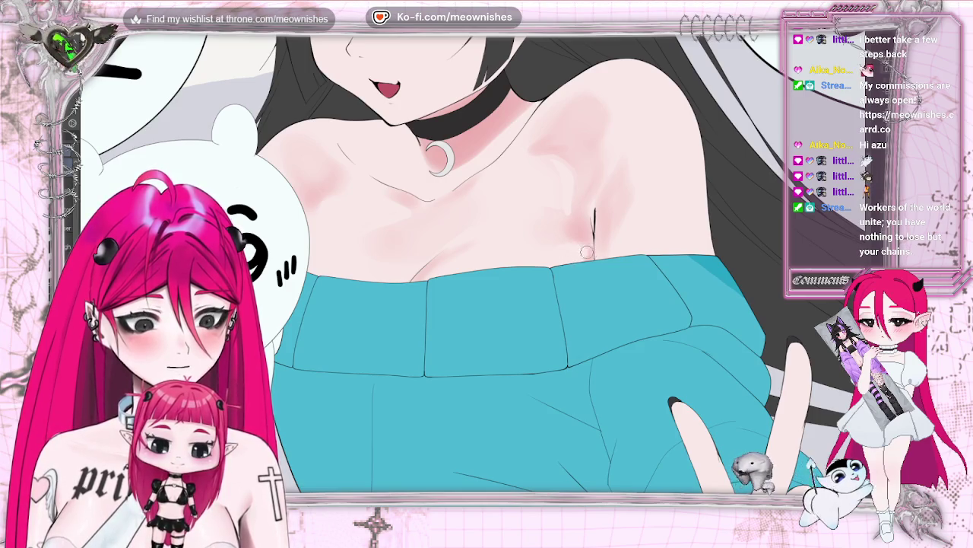
Step: Zoom in and out and mirror the canvas to review the collarbone and chest shading
{"action": "scroll", "coordinate": [487, 274], "scroll_direction": "down", "scroll_amount": 2}
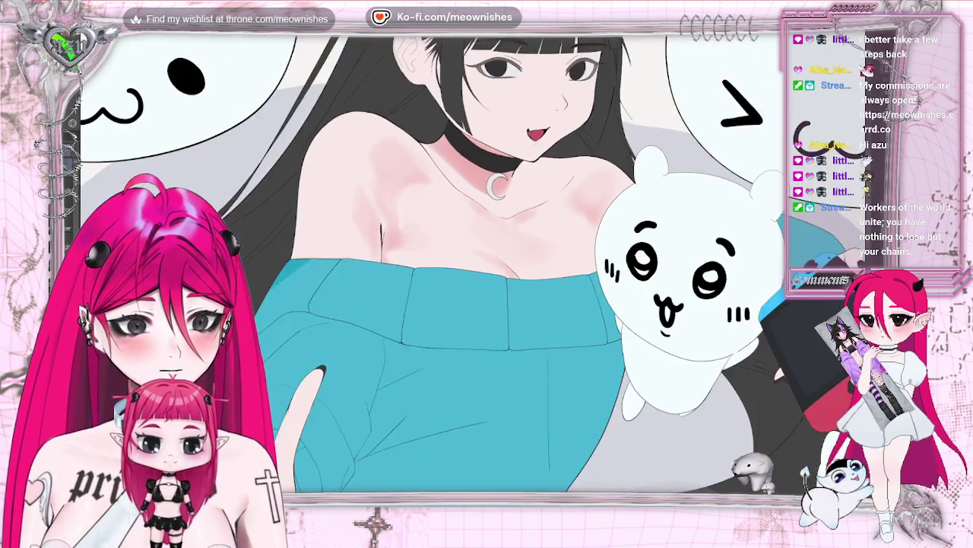
{"action": "scroll", "coordinate": [486, 274], "scroll_direction": "down", "scroll_amount": 3}
{"action": "scroll", "coordinate": [487, 274], "scroll_direction": "up", "scroll_amount": 1}
{"action": "scroll", "coordinate": [487, 258], "scroll_direction": "up", "scroll_amount": 3}
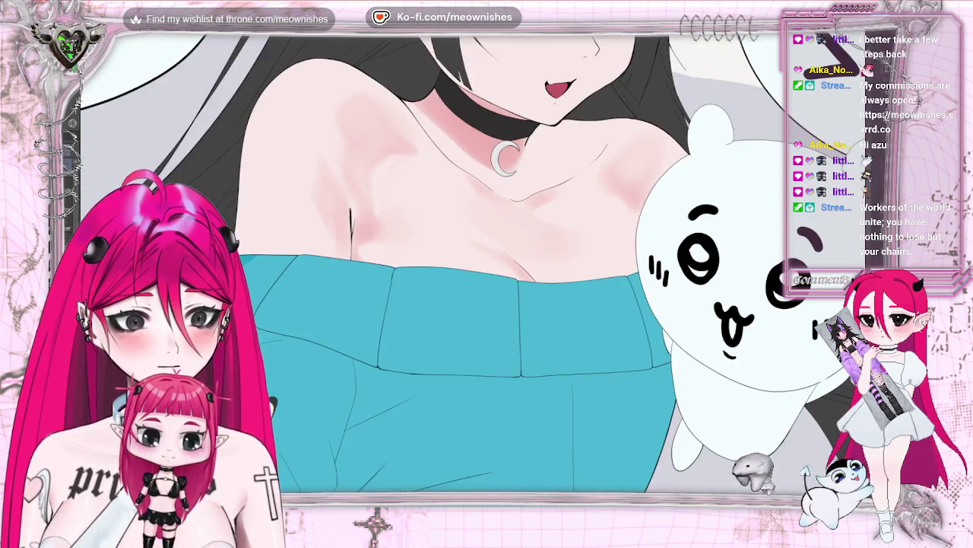
{"action": "scroll", "coordinate": [487, 258], "scroll_direction": "down", "scroll_amount": 3}
{"action": "key", "text": "h"}
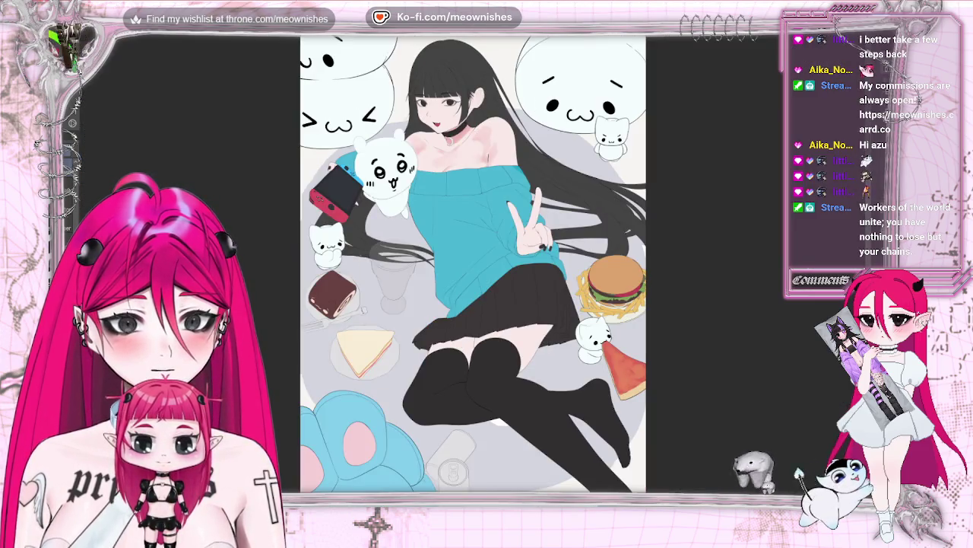
{"action": "scroll", "coordinate": [502, 243], "scroll_direction": "up", "scroll_amount": 3}
{"action": "scroll", "coordinate": [502, 243], "scroll_direction": "up", "scroll_amount": 1}
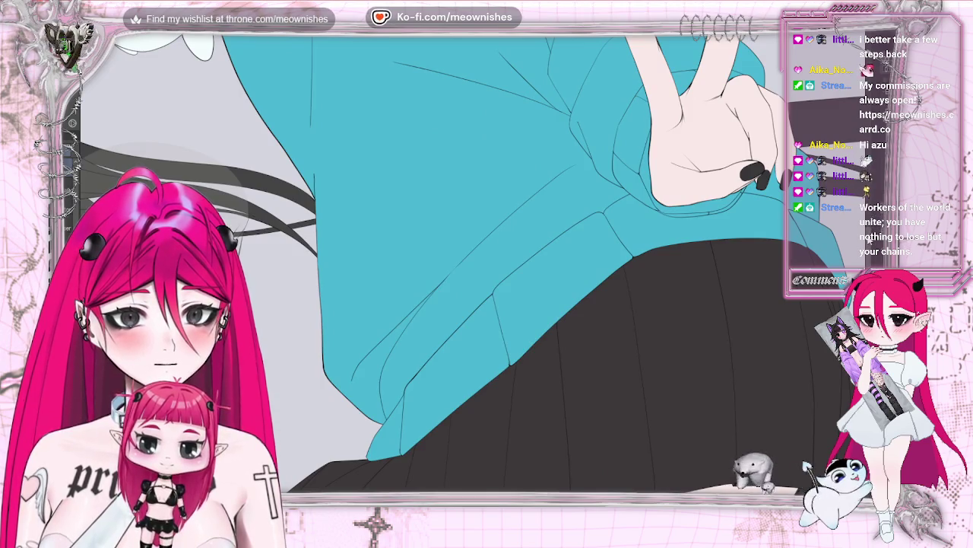
{"action": "scroll", "coordinate": [487, 259], "scroll_direction": "up", "scroll_amount": 3}
{"action": "scroll", "coordinate": [487, 258], "scroll_direction": "up", "scroll_amount": 4}
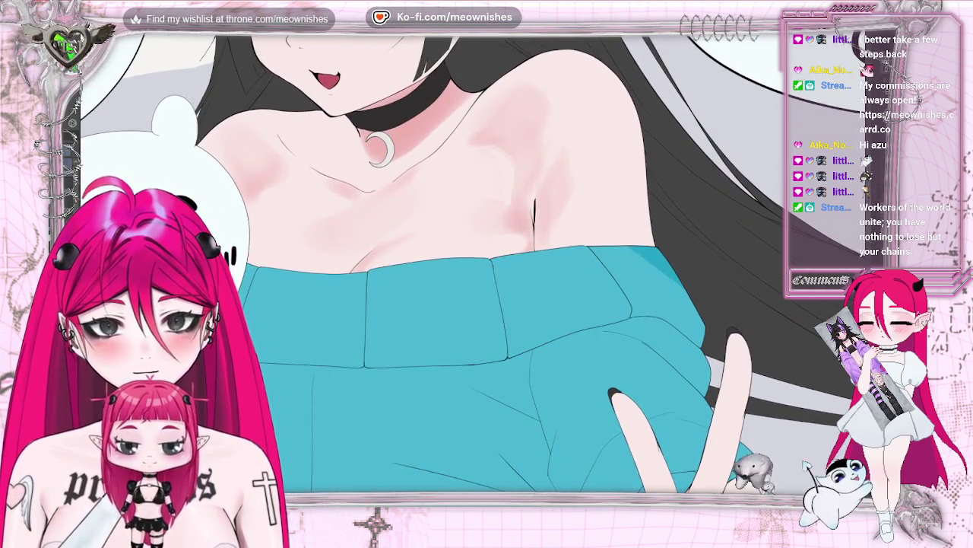
{"action": "scroll", "coordinate": [487, 258], "scroll_direction": "up", "scroll_amount": 2}
{"action": "scroll", "coordinate": [487, 259], "scroll_direction": "down", "scroll_amount": 3}
{"action": "scroll", "coordinate": [487, 259], "scroll_direction": "up", "scroll_amount": 2}
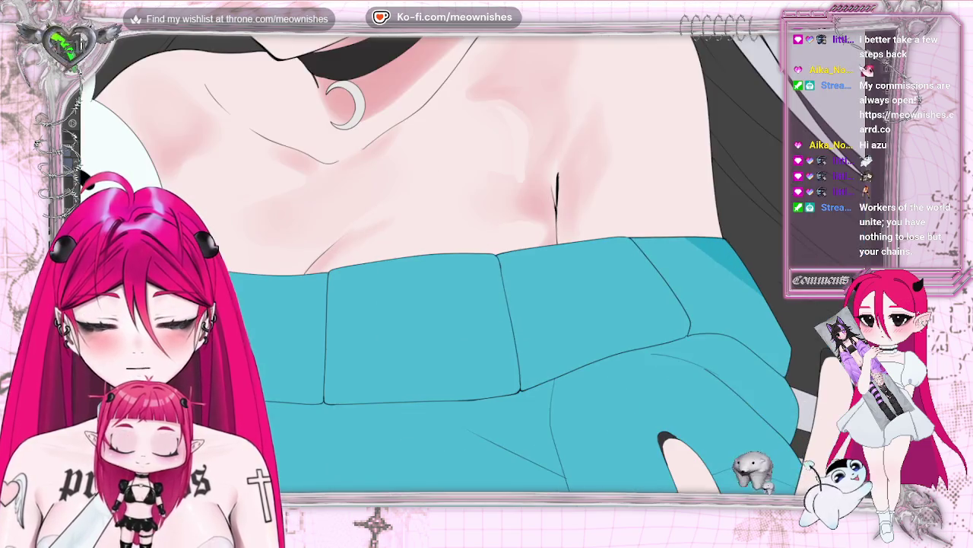
{"action": "scroll", "coordinate": [471, 258], "scroll_direction": "up", "scroll_amount": 1}
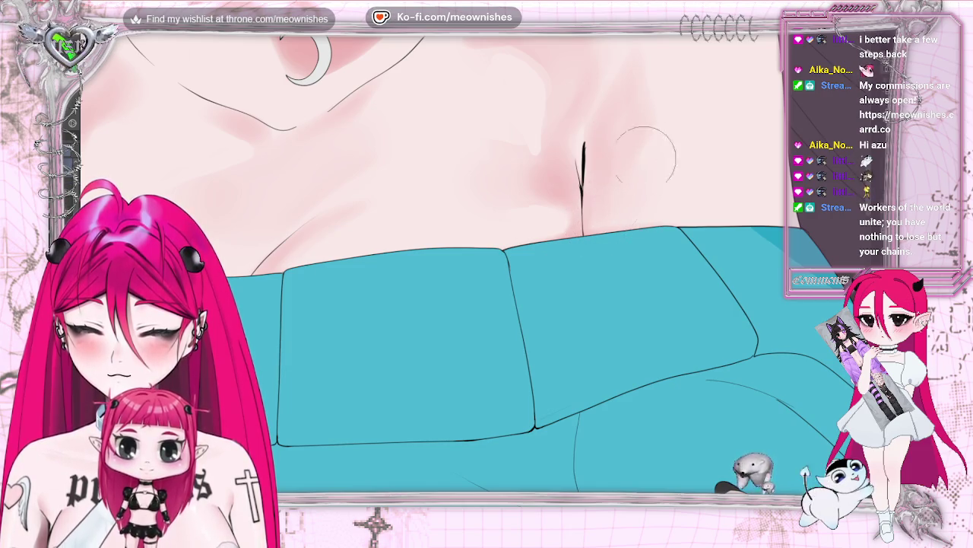
Step: Mirror the canvas again and zoom around the chest to check the pink skin shading
{"action": "key", "text": "m"}
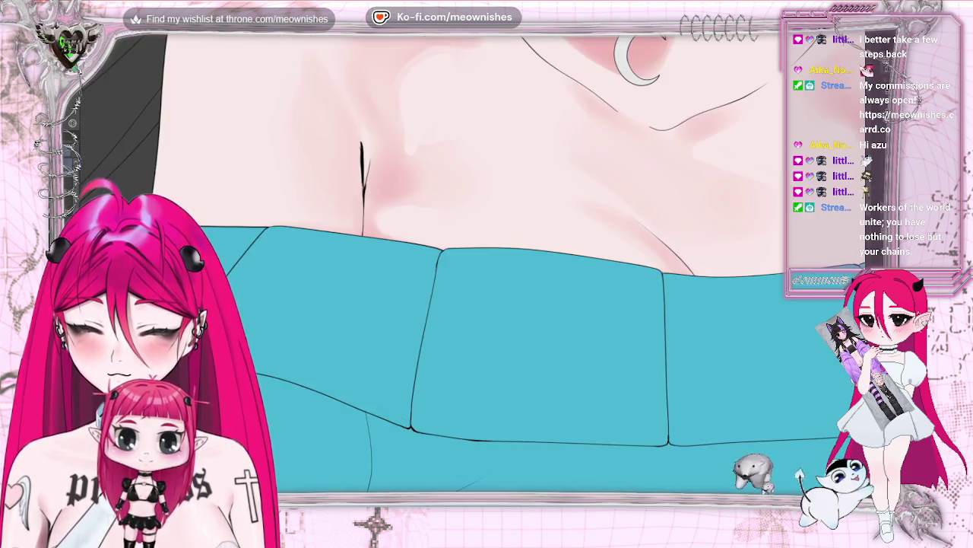
{"action": "scroll", "coordinate": [472, 327], "scroll_direction": "down", "scroll_amount": 3}
{"action": "scroll", "coordinate": [472, 327], "scroll_direction": "down", "scroll_amount": 2}
{"action": "scroll", "coordinate": [472, 327], "scroll_direction": "down", "scroll_amount": 2}
{"action": "scroll", "coordinate": [471, 327], "scroll_direction": "up", "scroll_amount": 1}
{"action": "scroll", "coordinate": [593, 183], "scroll_direction": "up", "scroll_amount": 2}
{"action": "scroll", "coordinate": [593, 182], "scroll_direction": "up", "scroll_amount": 2}
{"action": "scroll", "coordinate": [594, 183], "scroll_direction": "up", "scroll_amount": 2}
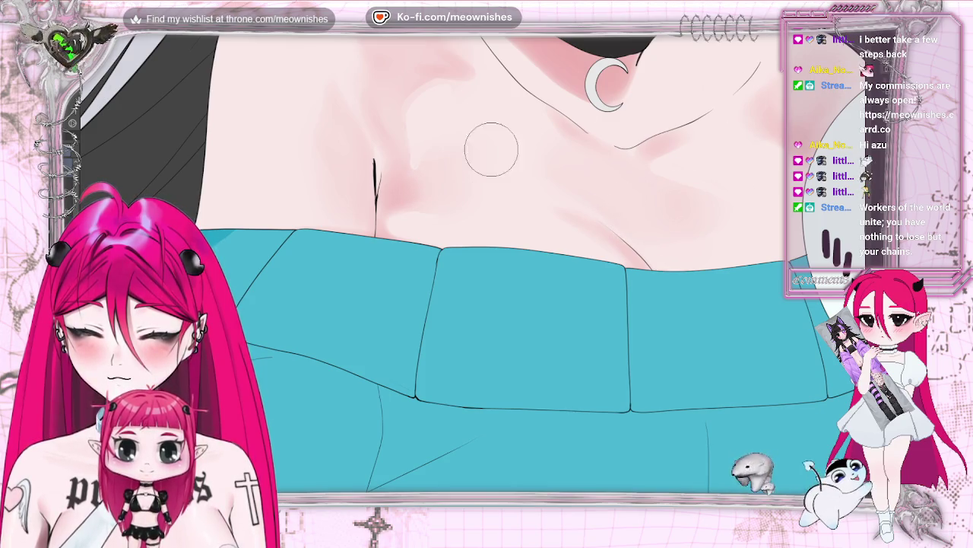
{"action": "scroll", "coordinate": [504, 158], "scroll_direction": "down", "scroll_amount": 5}
{"action": "scroll", "coordinate": [472, 272], "scroll_direction": "down", "scroll_amount": 1}
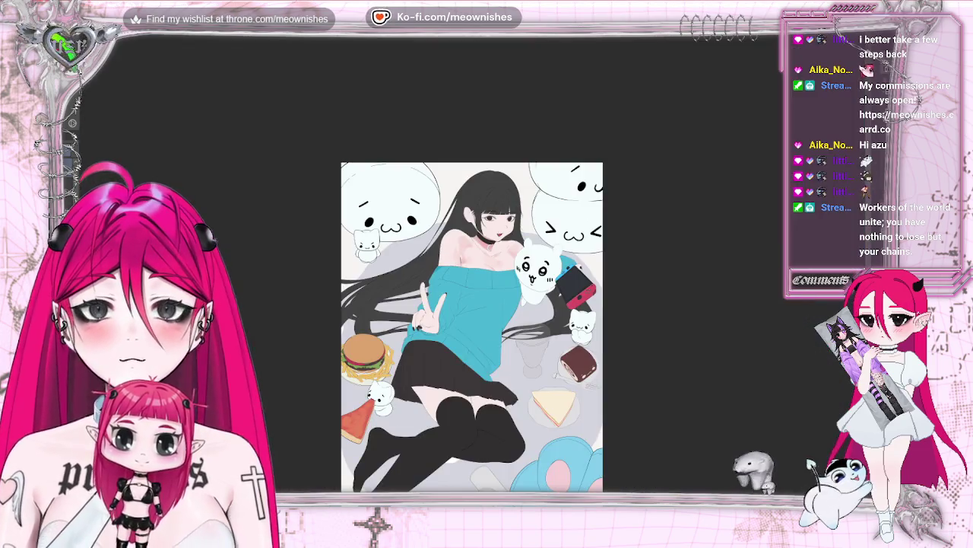
{"action": "scroll", "coordinate": [472, 272], "scroll_direction": "up", "scroll_amount": 1}
{"action": "scroll", "coordinate": [471, 271], "scroll_direction": "up", "scroll_amount": 1}
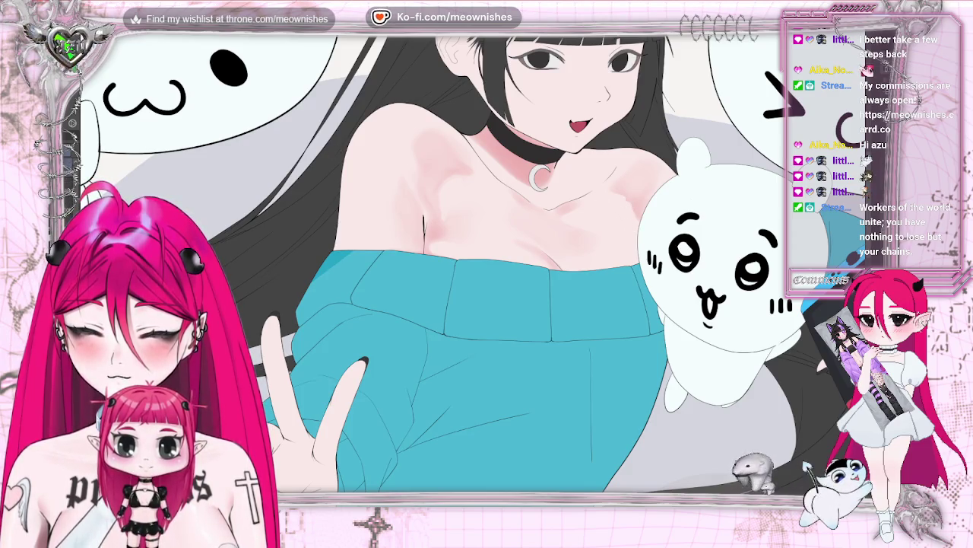
Step: Flip the view back and forth and fit the whole artwork to inspect the chest shading
{"action": "key", "text": "h"}
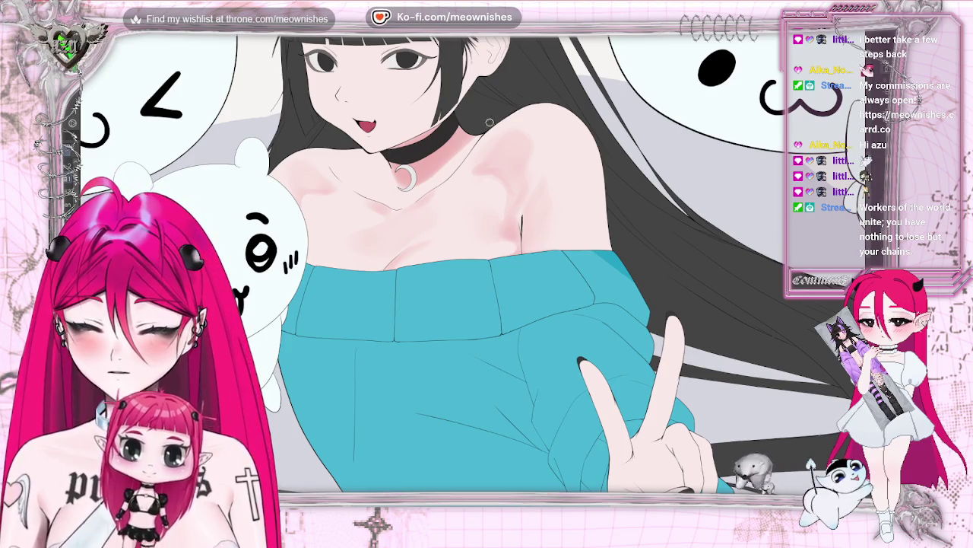
{"action": "key", "text": "h"}
{"action": "key", "text": "h"}
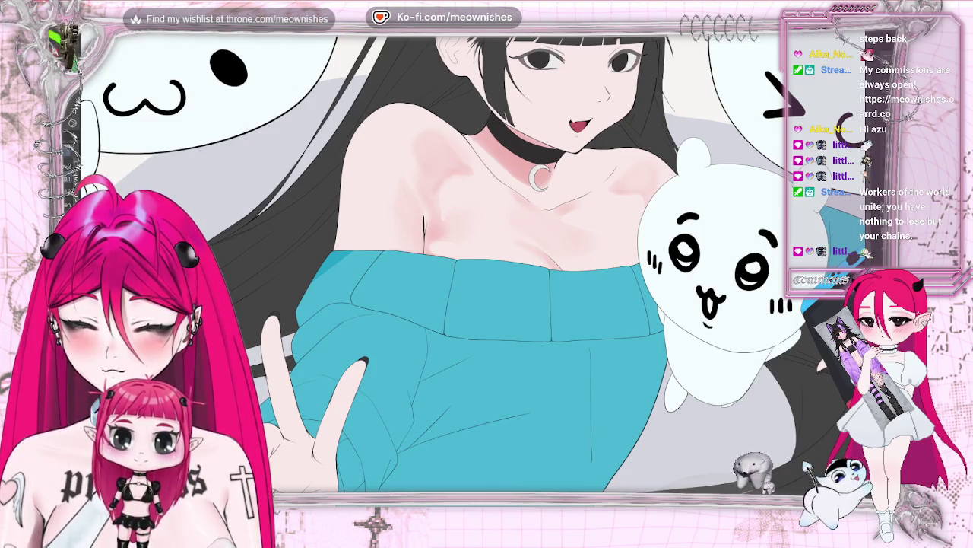
{"action": "key", "text": "m"}
{"action": "key", "text": "ctrl+0"}
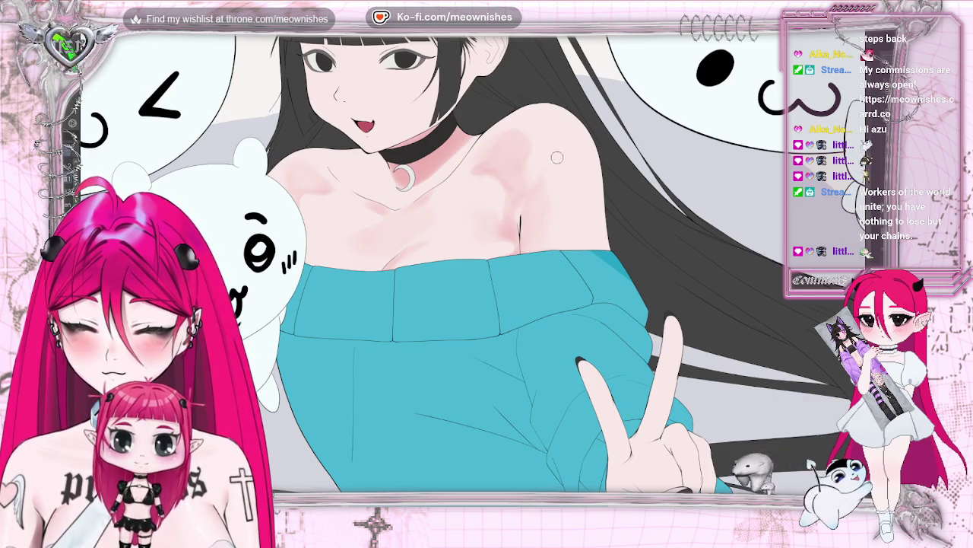
{"action": "key", "text": "ctrl+0"}
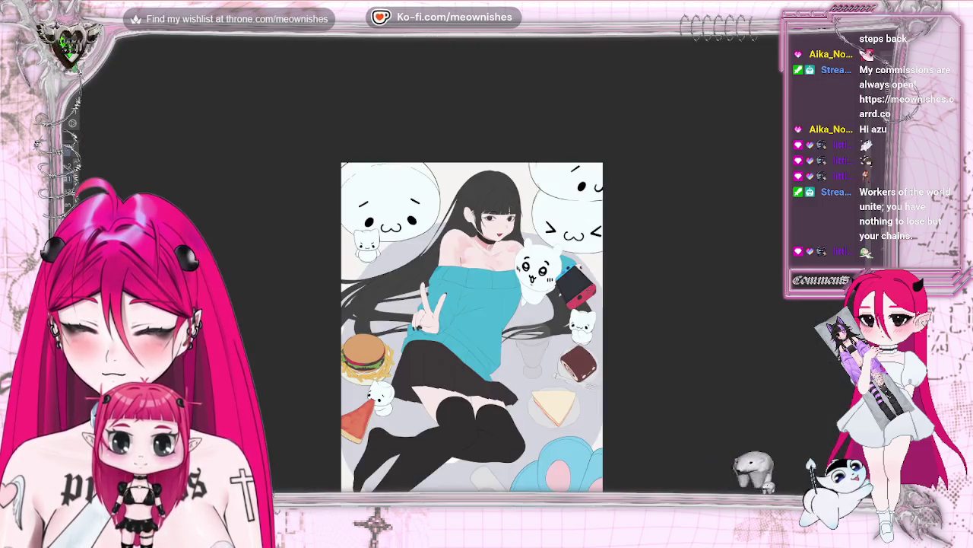
{"action": "scroll", "coordinate": [471, 327], "scroll_direction": "up", "scroll_amount": 2}
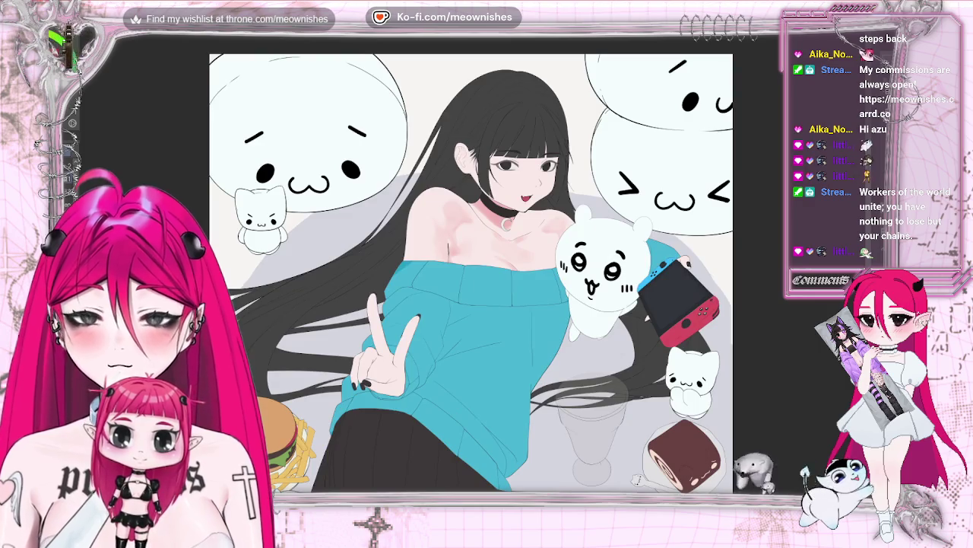
{"action": "scroll", "coordinate": [433, 380], "scroll_direction": "up", "scroll_amount": 5}
{"action": "scroll", "coordinate": [468, 270], "scroll_direction": "down", "scroll_amount": 3}
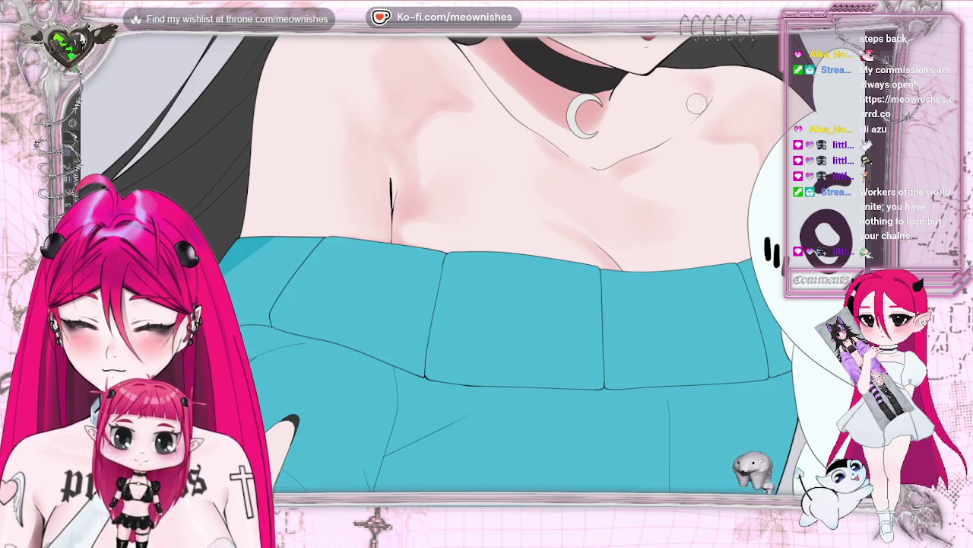
{"action": "key", "text": "h"}
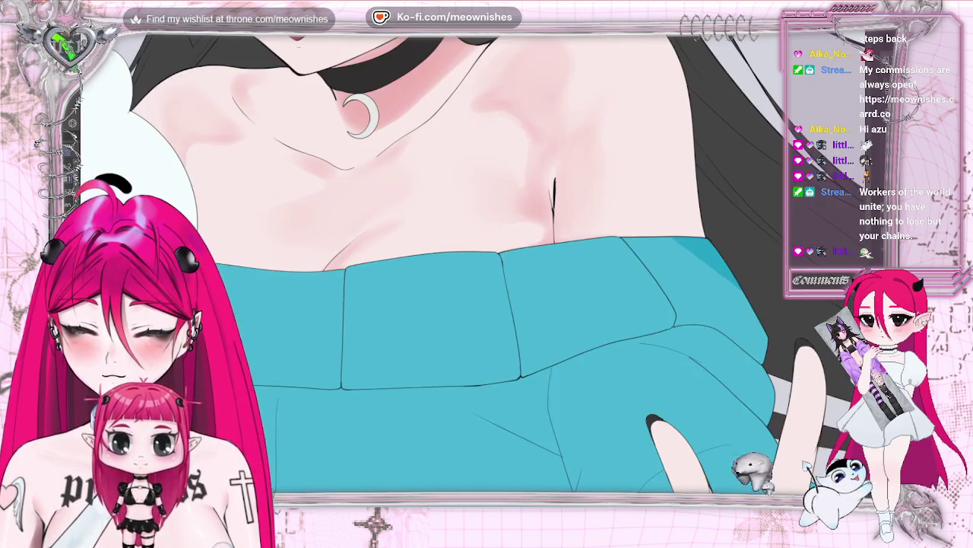
{"action": "key", "text": "h"}
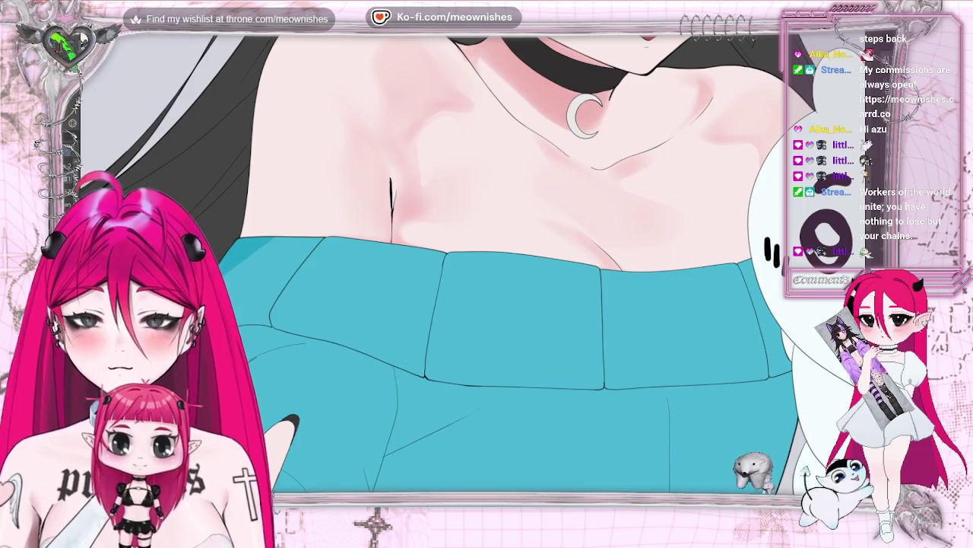
Step: Alternate between the full illustration and a close-up of the chest and sweater
{"action": "key", "text": "ctrl+0"}
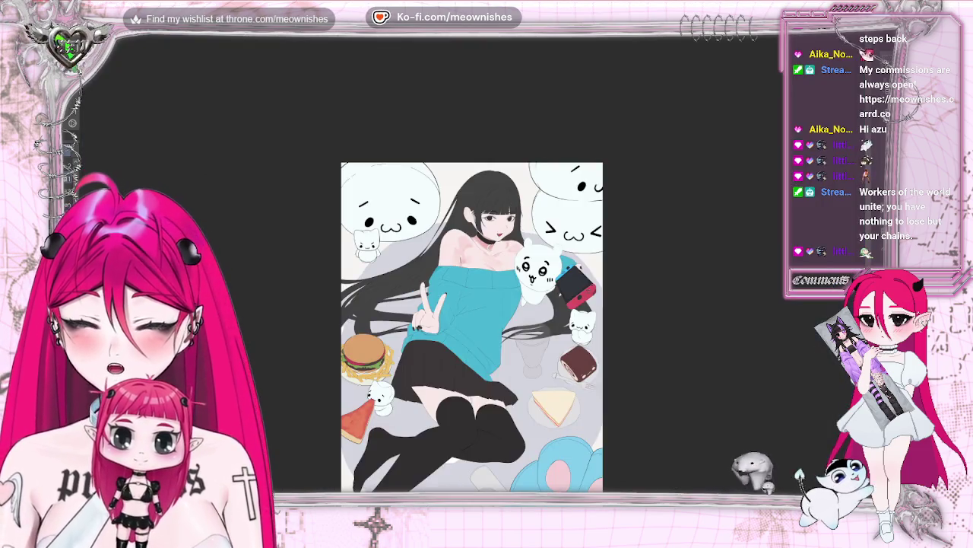
{"action": "key", "text": "ctrl+plus"}
{"action": "key", "text": "ctrl+plus"}
{"action": "key", "text": "ctrl+plus"}
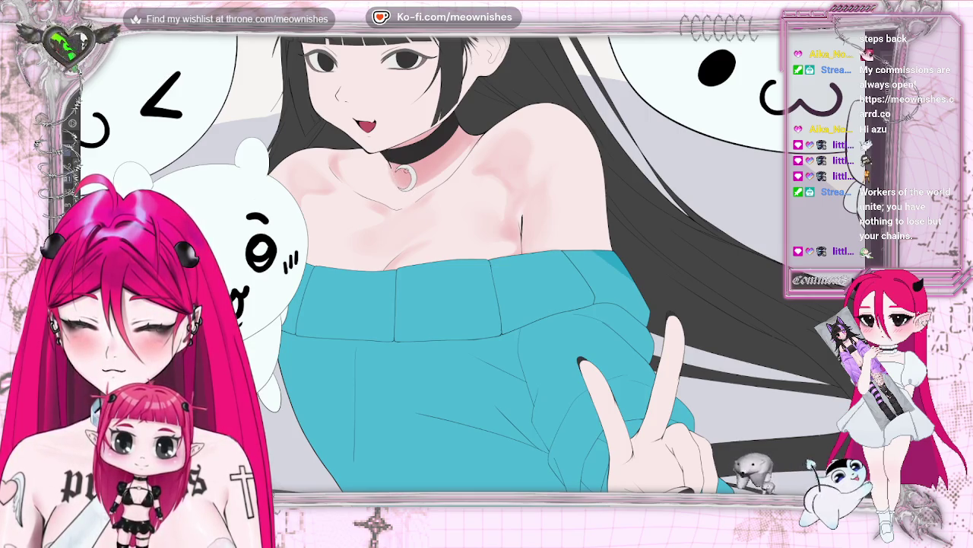
{"action": "key", "text": "ctrl+minus"}
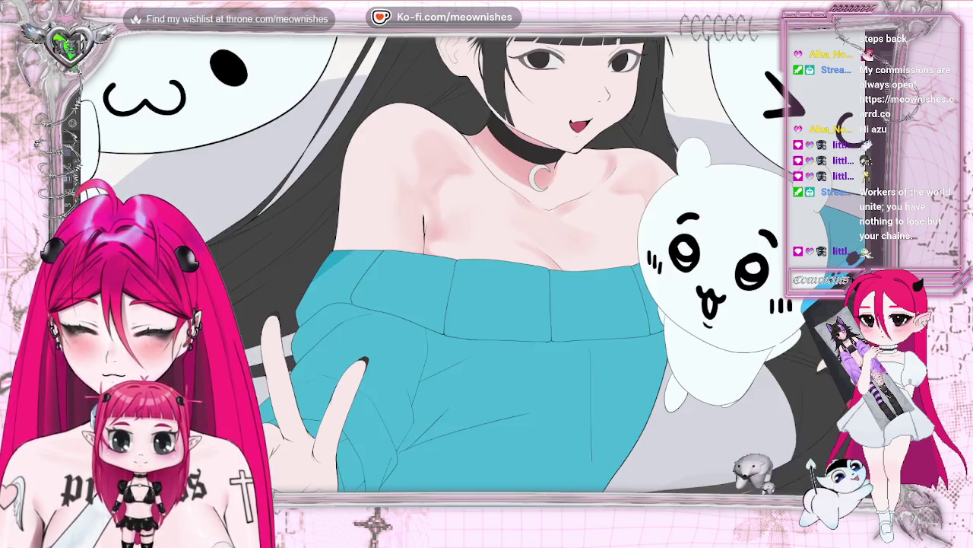
{"action": "key", "text": "ctrl+minus"}
{"action": "key", "text": "ctrl+minus"}
{"action": "key", "text": "ctrl+plus"}
{"action": "key", "text": "ctrl+plus"}
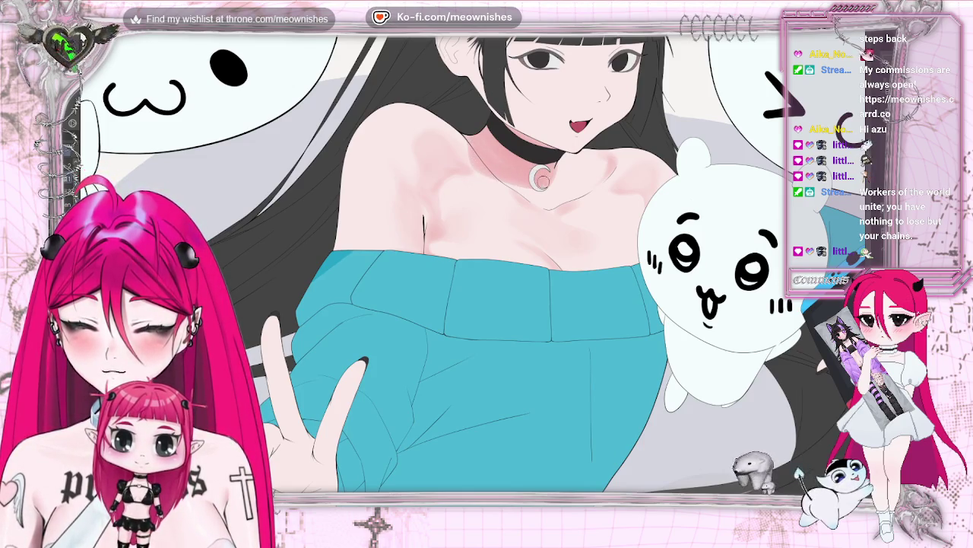
{"action": "key", "text": "ctrl+0"}
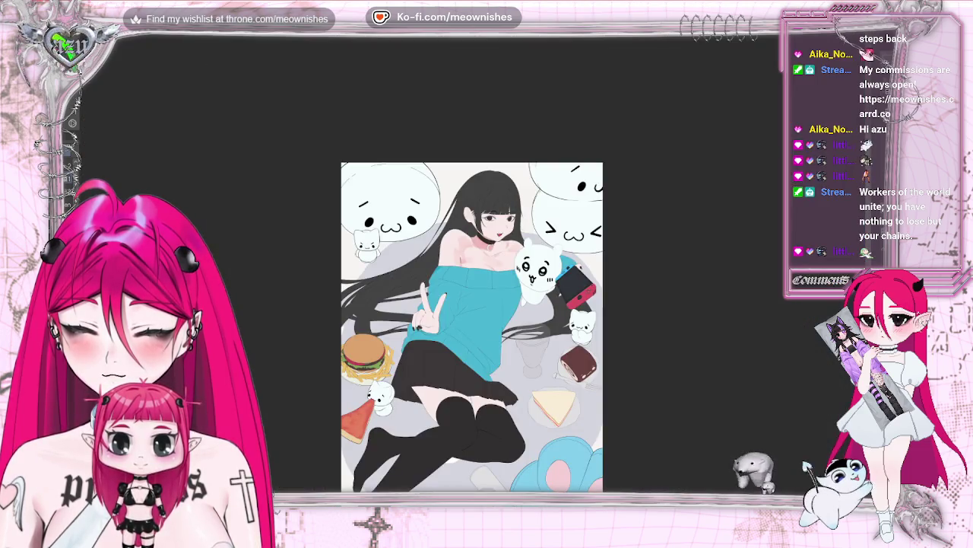
{"action": "key", "text": "ctrl+minus"}
{"action": "key", "text": "ctrl+alt+0"}
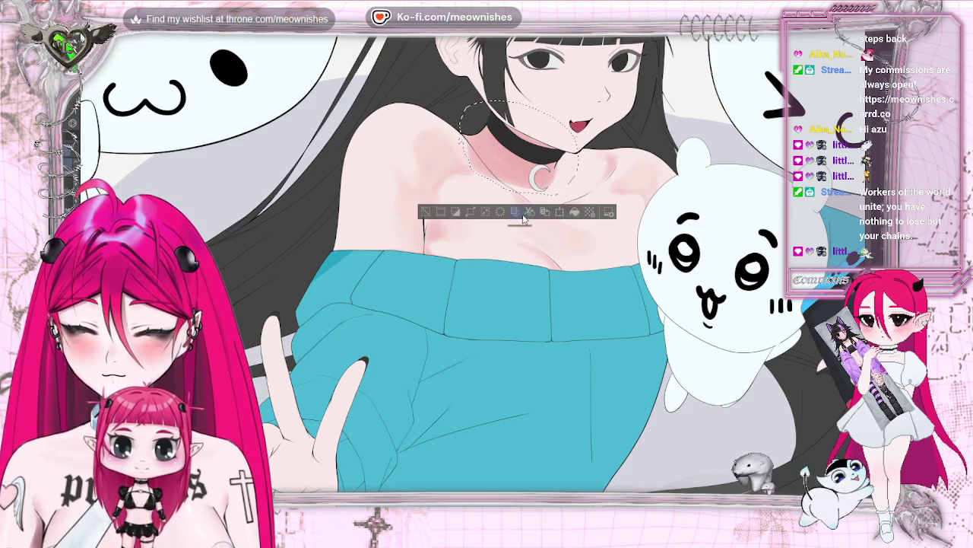
{"action": "left_click", "coordinate": [424, 211]}
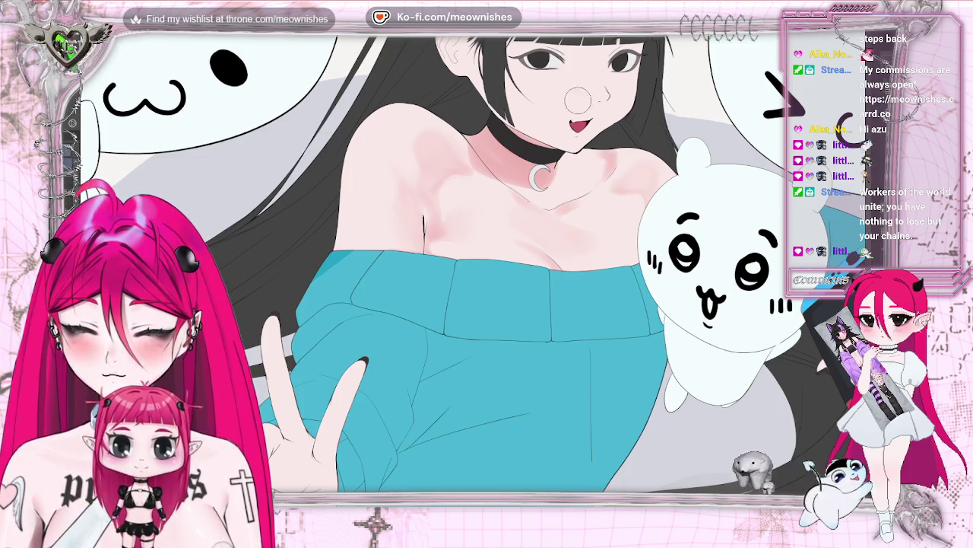
{"action": "key", "text": "ctrl+plus"}
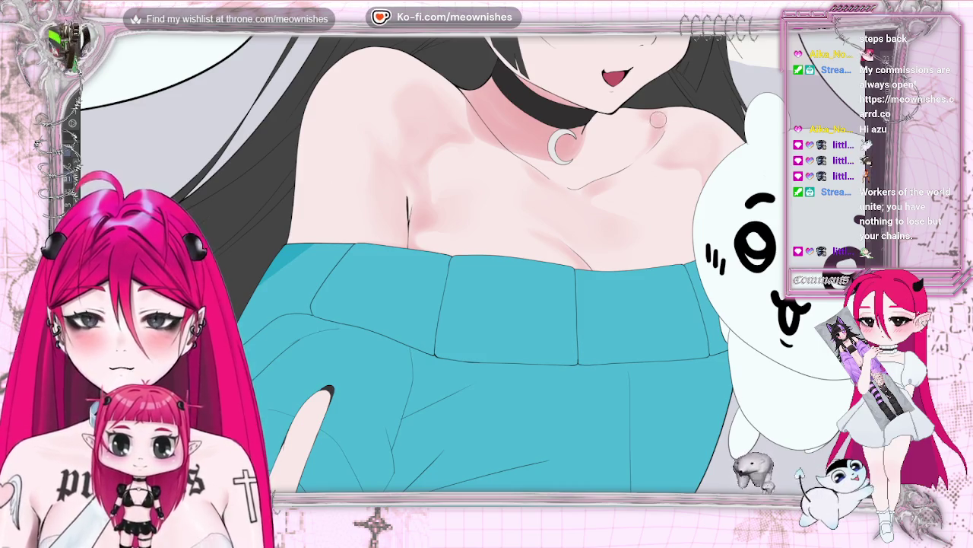
{"action": "key", "text": "m"}
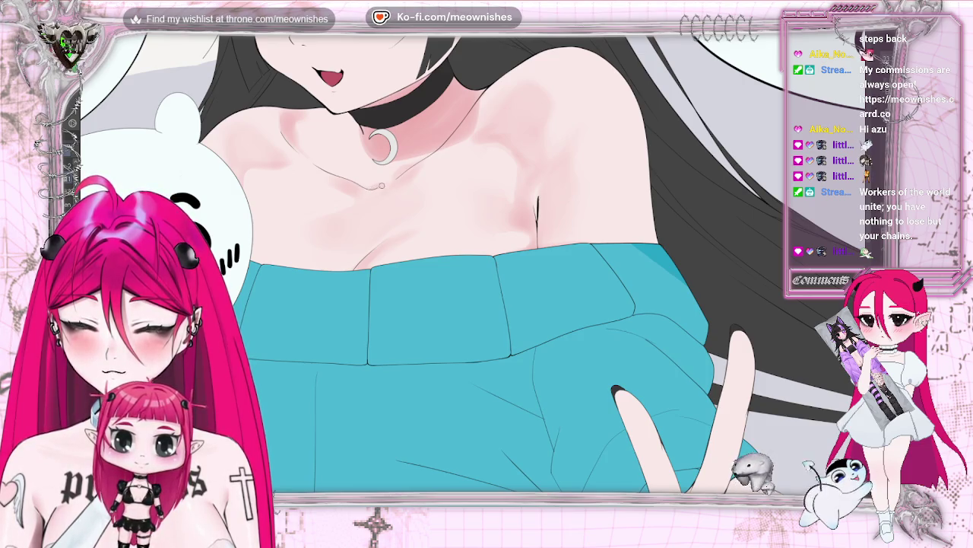
{"action": "scroll", "coordinate": [471, 327], "scroll_direction": "down", "scroll_amount": 5}
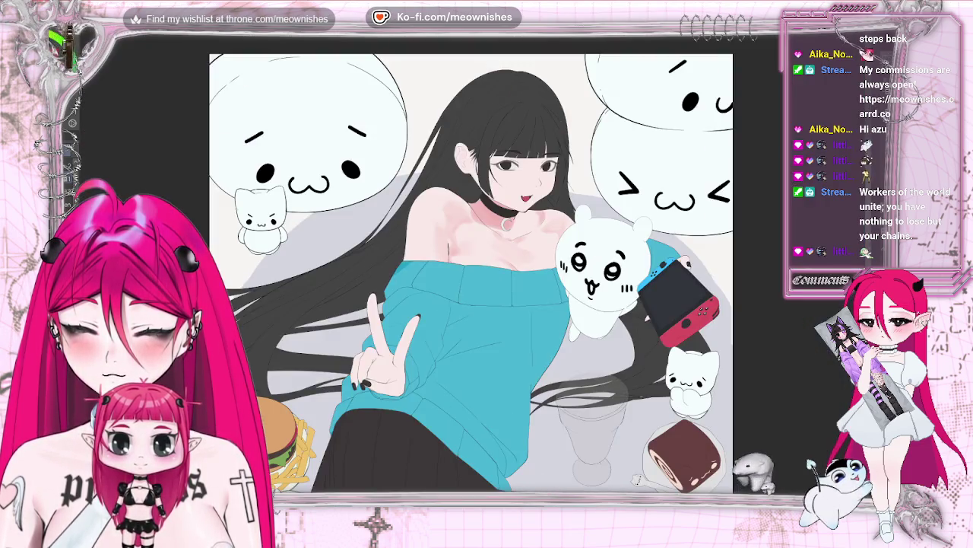
{"action": "scroll", "coordinate": [472, 327], "scroll_direction": "up", "scroll_amount": 2}
{"action": "scroll", "coordinate": [472, 327], "scroll_direction": "up", "scroll_amount": 3}
{"action": "scroll", "coordinate": [471, 327], "scroll_direction": "down", "scroll_amount": 3}
{"action": "scroll", "coordinate": [472, 327], "scroll_direction": "up", "scroll_amount": 3}
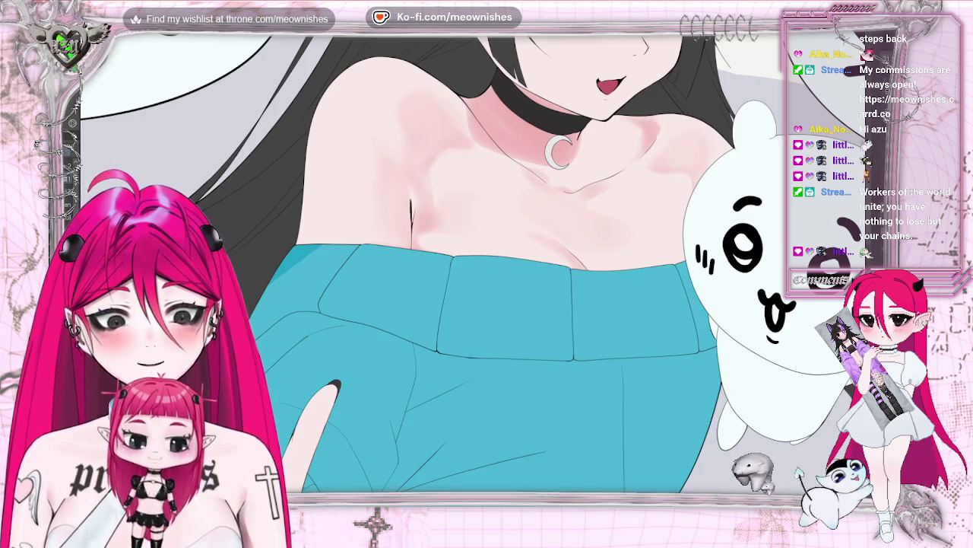
{"action": "key", "text": "m"}
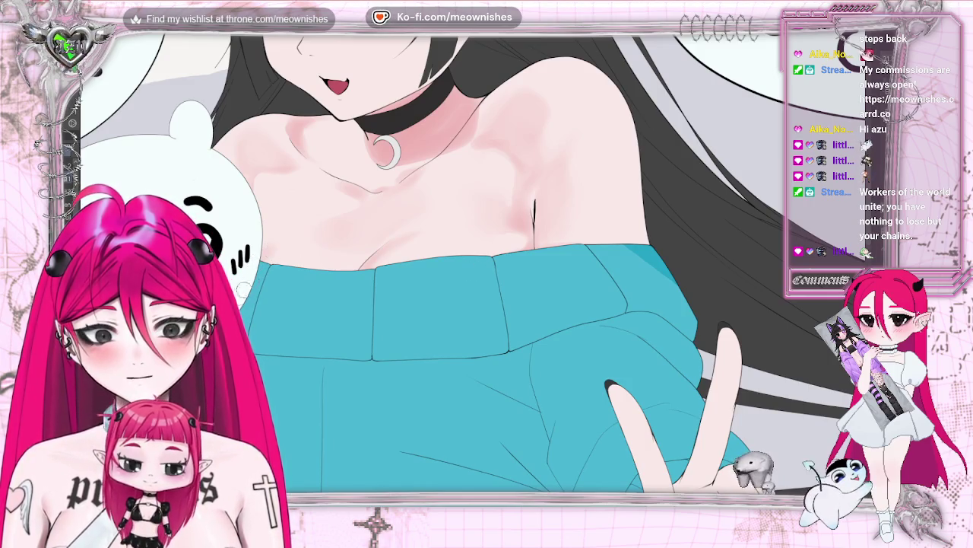
{"action": "key", "text": "minus"}
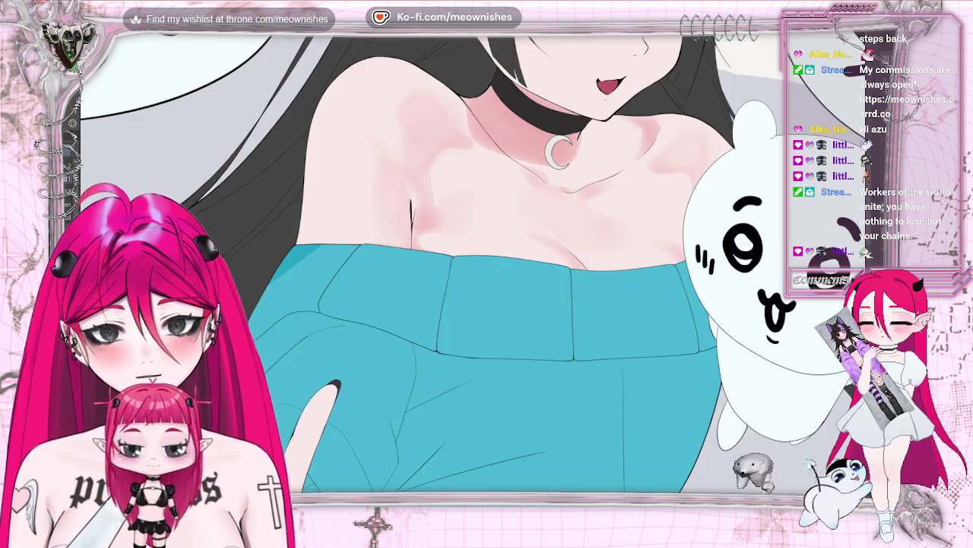
{"action": "key", "text": "minus"}
{"action": "key", "text": "minus"}
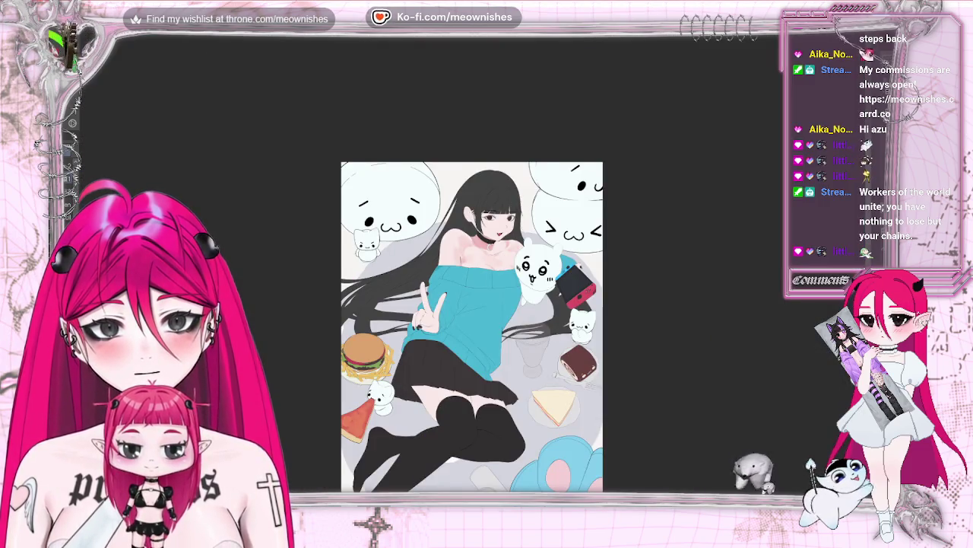
{"action": "key", "text": "plus"}
{"action": "key", "text": "plus"}
{"action": "key", "text": "plus"}
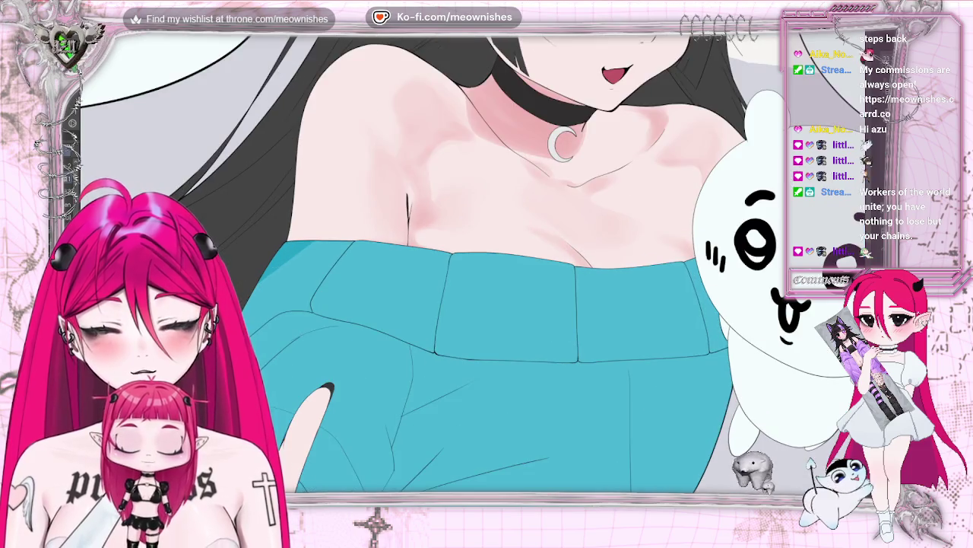
{"action": "key", "text": "m"}
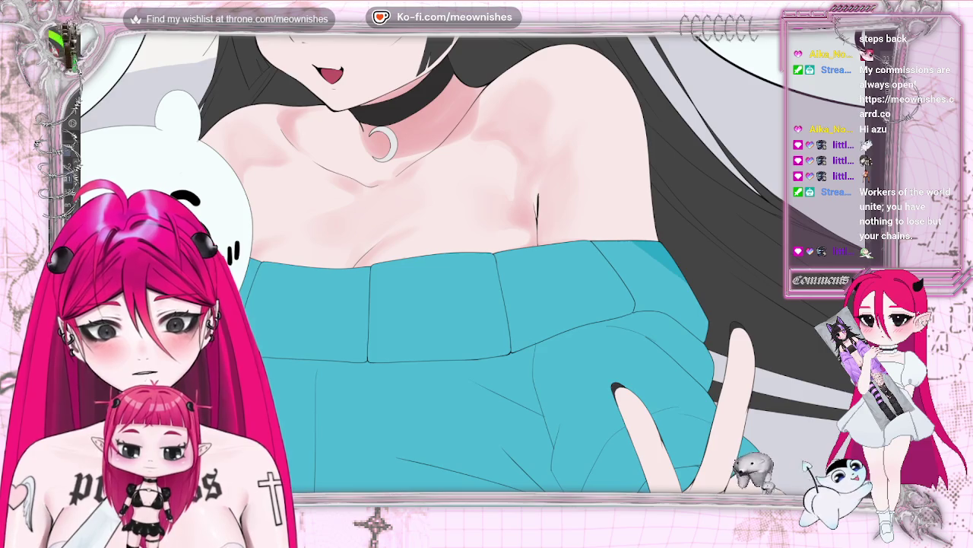
{"action": "key", "text": "m"}
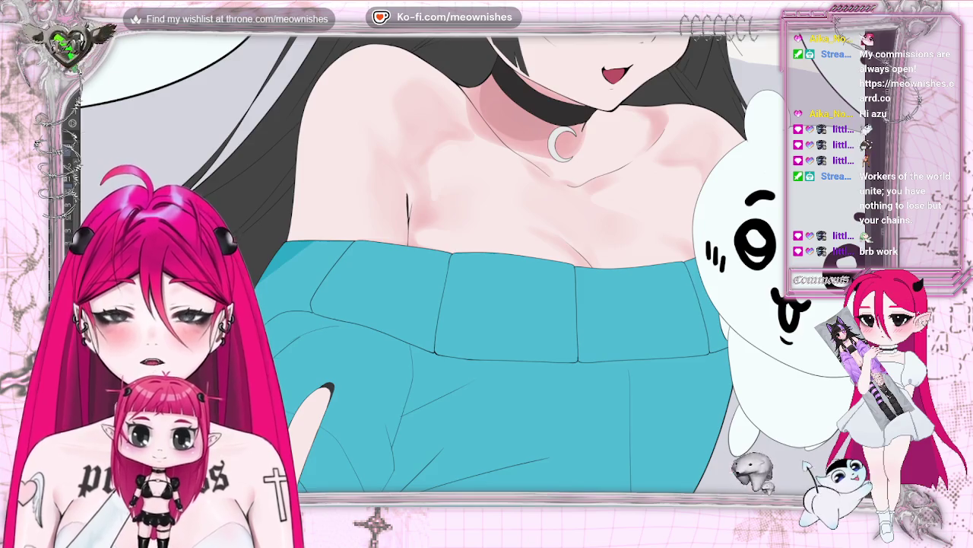
{"action": "key", "text": "h"}
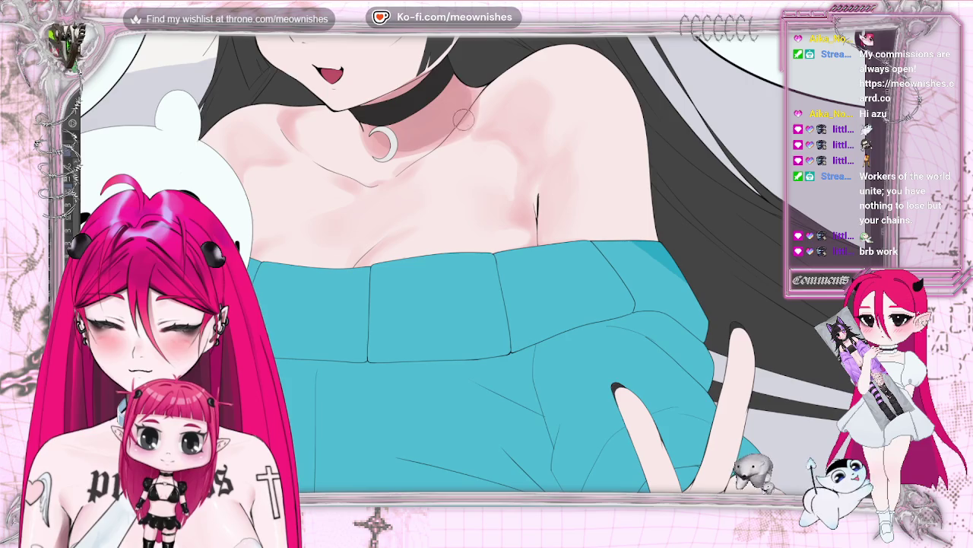
{"action": "key", "text": "m"}
{"action": "key", "text": "ctrl+0"}
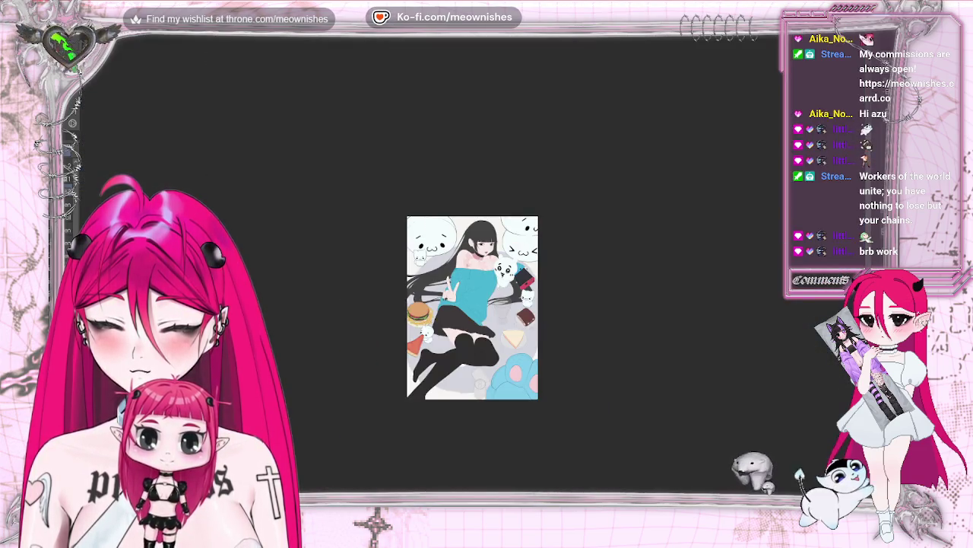
{"action": "scroll", "coordinate": [486, 251], "scroll_direction": "up", "scroll_amount": 5}
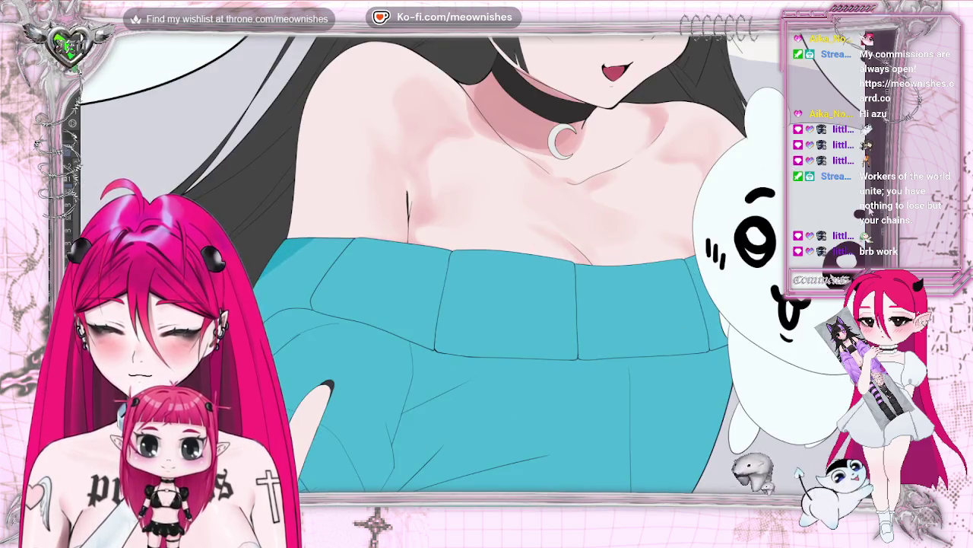
{"action": "scroll", "coordinate": [486, 266], "scroll_direction": "up", "scroll_amount": 3}
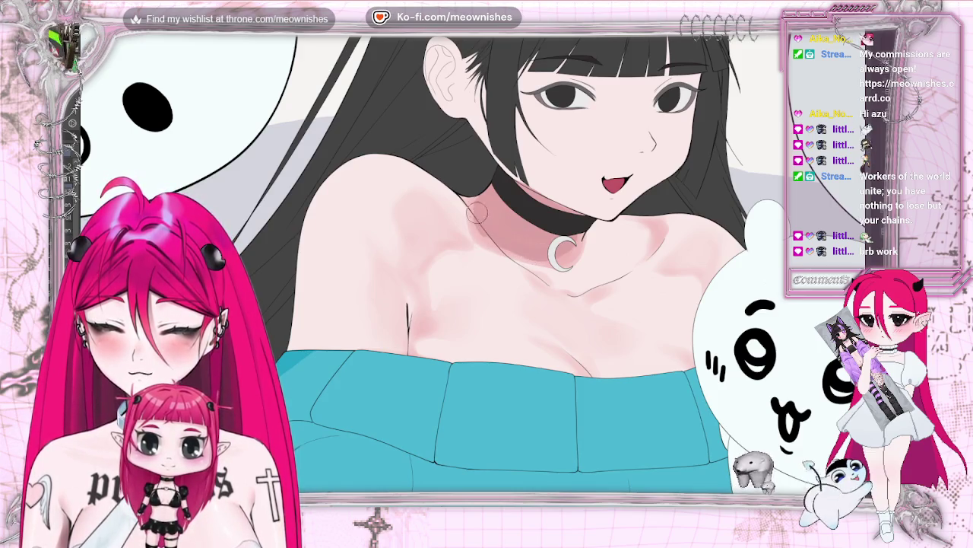
{"action": "key", "text": "m"}
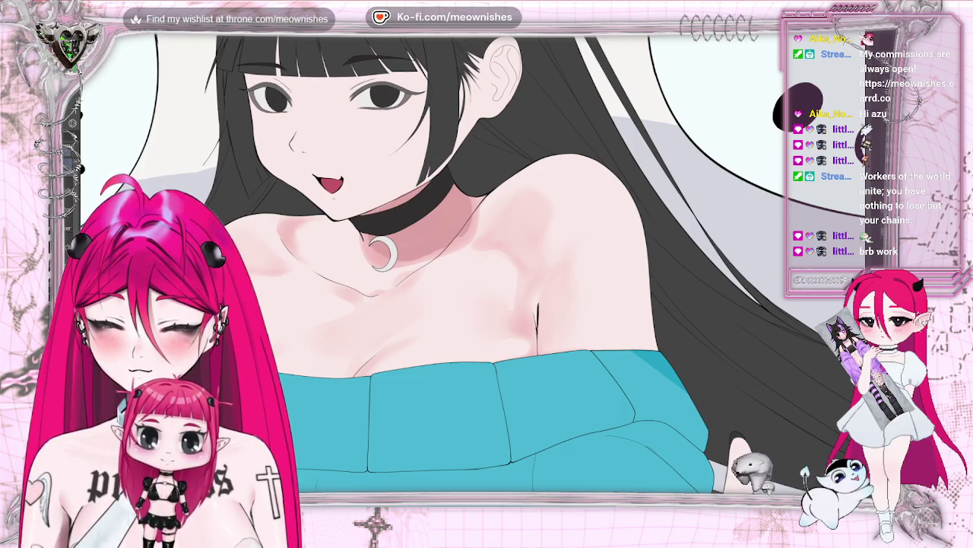
{"action": "key", "text": "h"}
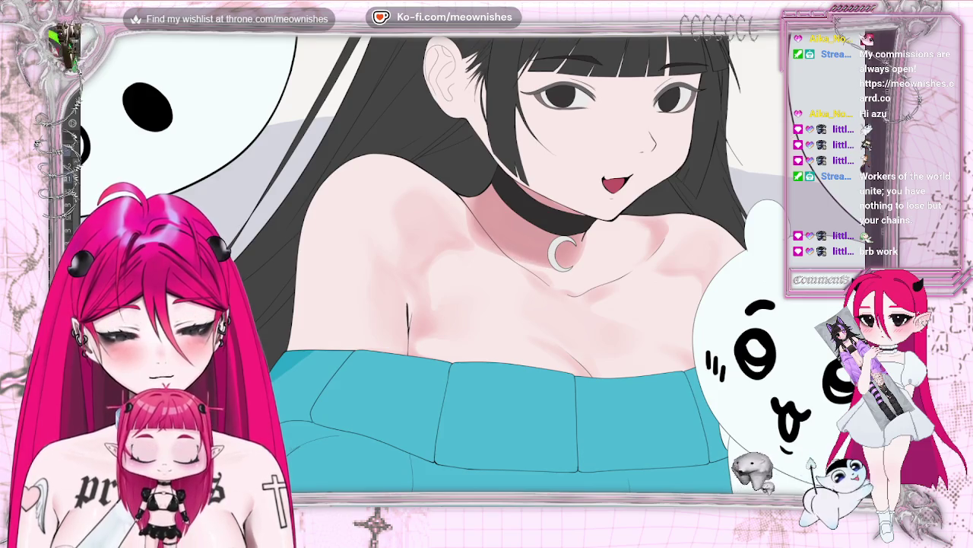
{"action": "key", "text": "ctrl+0"}
{"action": "scroll", "coordinate": [472, 251], "scroll_direction": "up", "scroll_amount": 10}
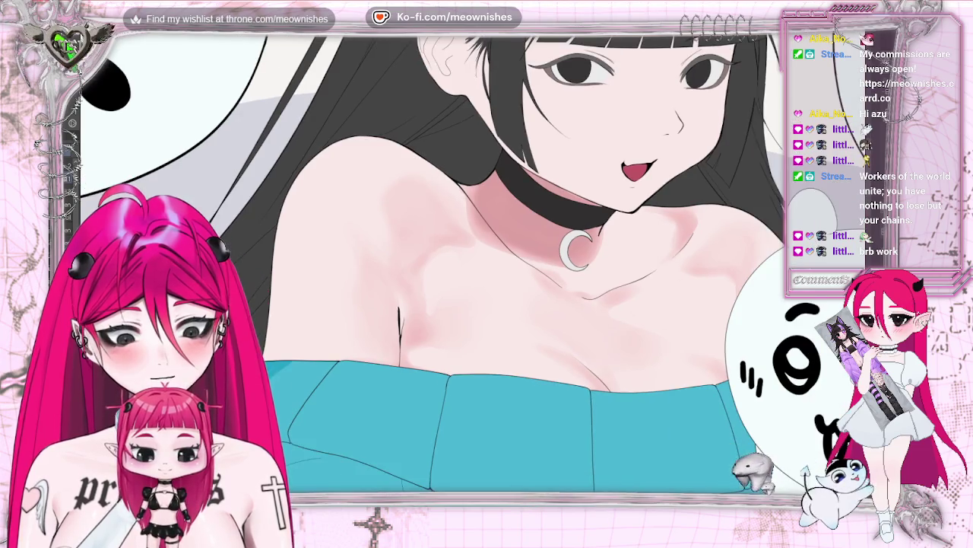
{"action": "scroll", "coordinate": [472, 272], "scroll_direction": "up", "scroll_amount": 2}
{"action": "key", "text": "m"}
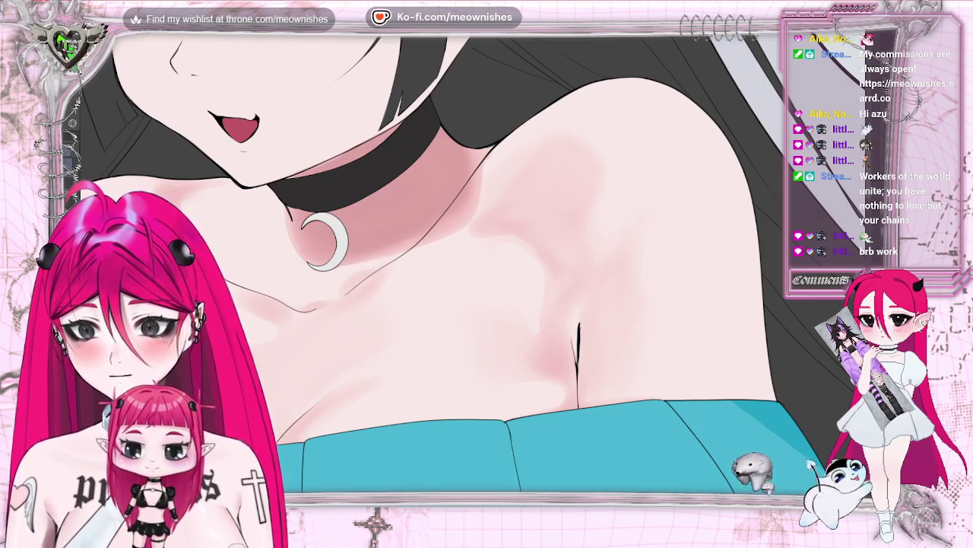
Step: Paint a reddish shadow under the choker and fill its lower edge and left end black, checking mirrored
{"action": "left_click_drag", "start_coordinate": [298, 175], "coordinate": [396, 133]}
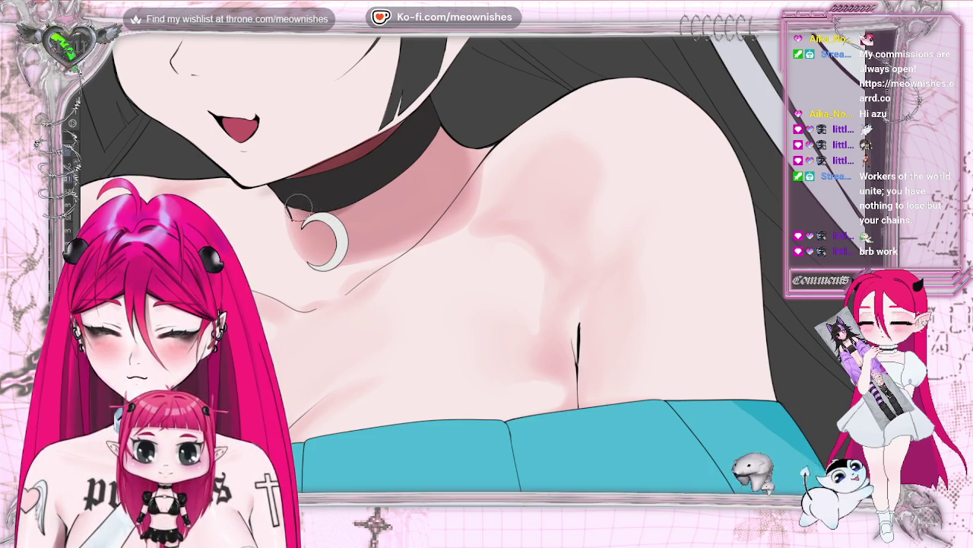
{"action": "left_click_drag", "start_coordinate": [297, 204], "coordinate": [388, 186]}
{"action": "left_click_drag", "start_coordinate": [291, 201], "coordinate": [311, 224]}
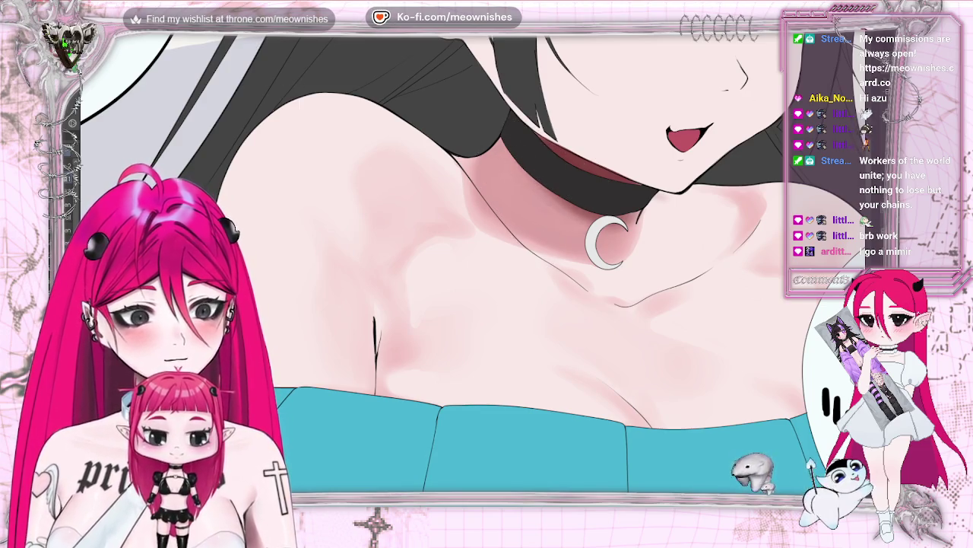
{"action": "key", "text": "h"}
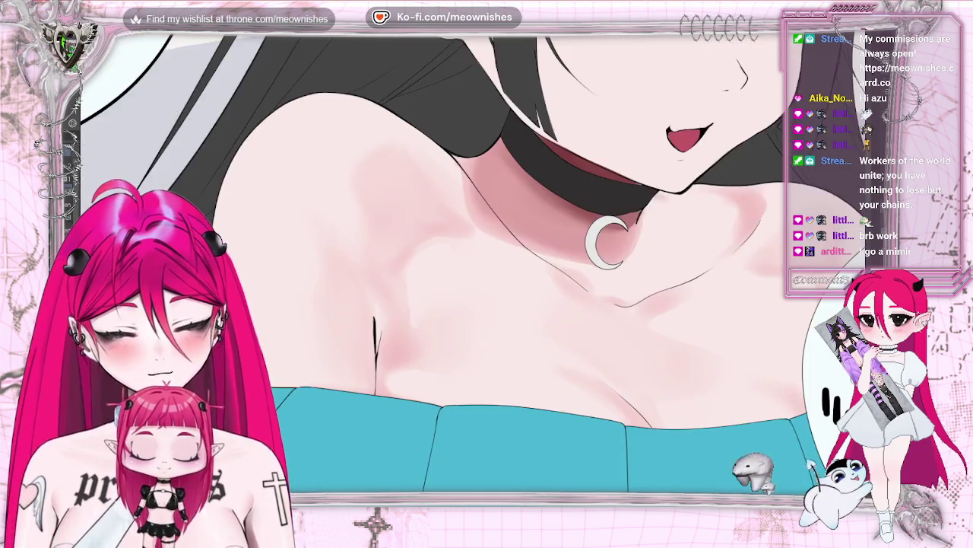
{"action": "scroll", "coordinate": [342, 209], "scroll_direction": "down", "scroll_amount": 5}
{"action": "scroll", "coordinate": [475, 262], "scroll_direction": "up", "scroll_amount": 5}
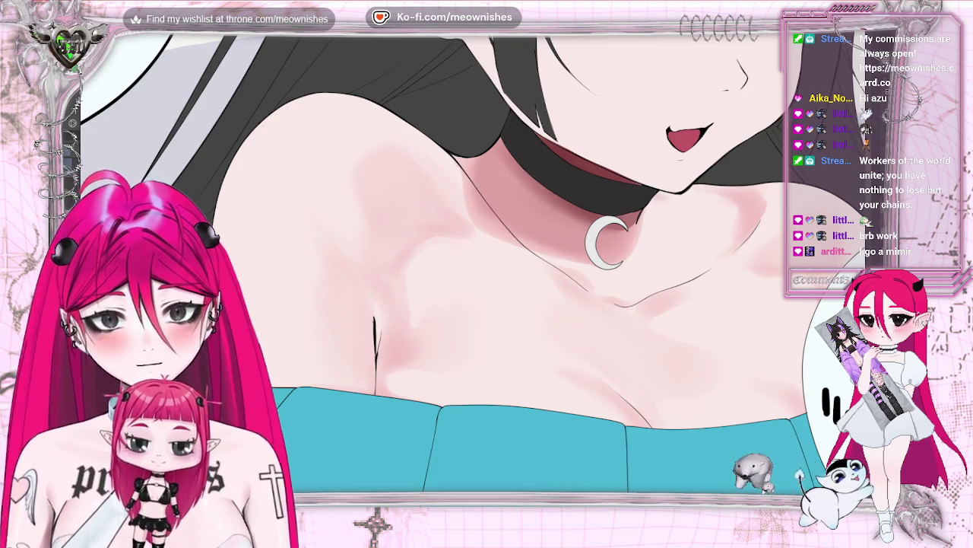
{"action": "key", "text": "h"}
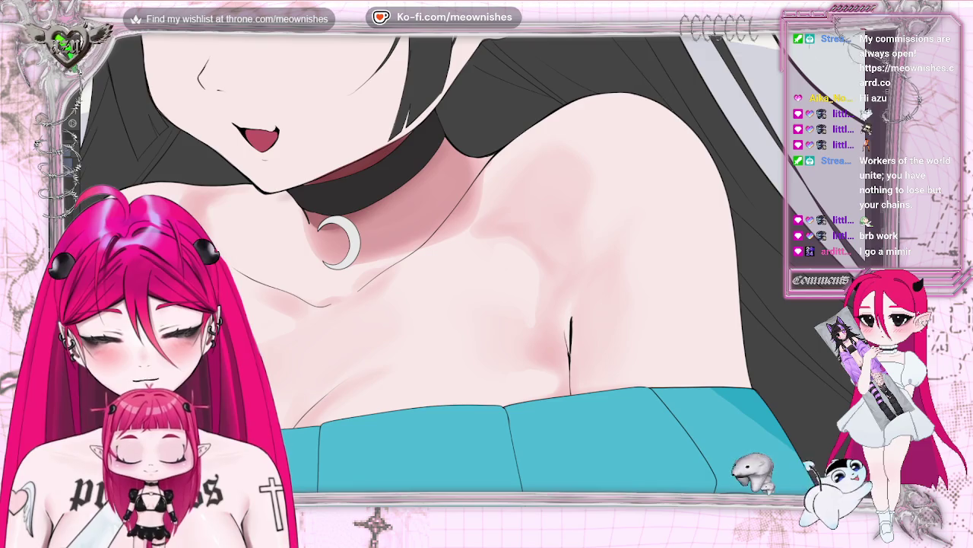
Step: Unmirror the view, zoom out to the whole illustration, then zoom in on the face and collar
{"action": "key", "text": "h"}
{"action": "key", "text": "ctrl+minus"}
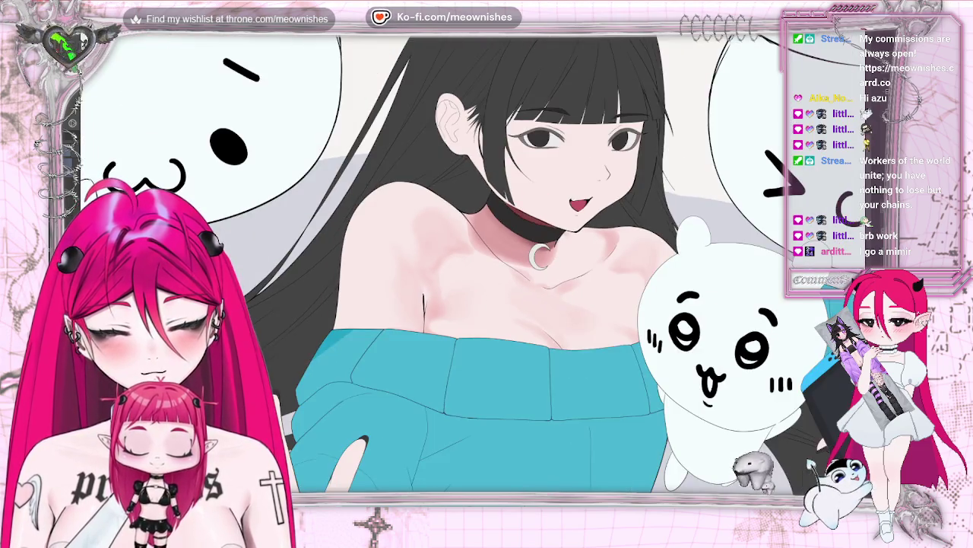
{"action": "key", "text": "ctrl+minus"}
{"action": "key", "text": "ctrl+plus"}
{"action": "key", "text": "ctrl+plus"}
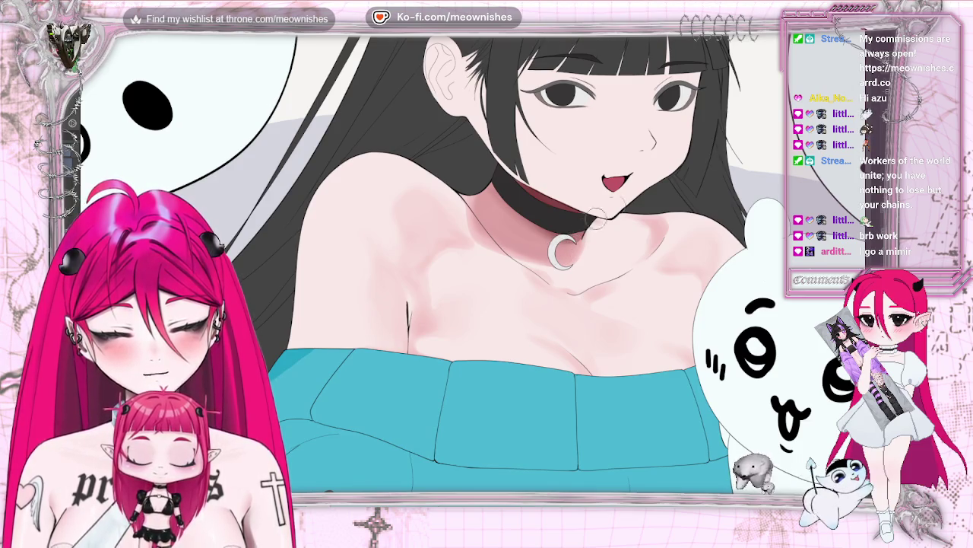
Step: Mirror the canvas view, zoom in on the collar ring and shoulder, then zoom out to the full canvas
{"action": "key", "text": "h"}
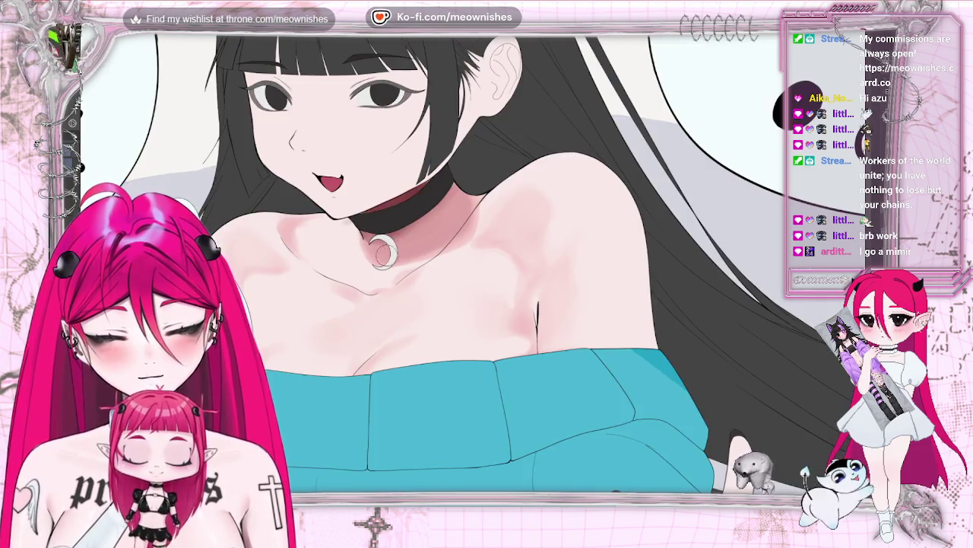
{"action": "key", "text": "ctrl+plus"}
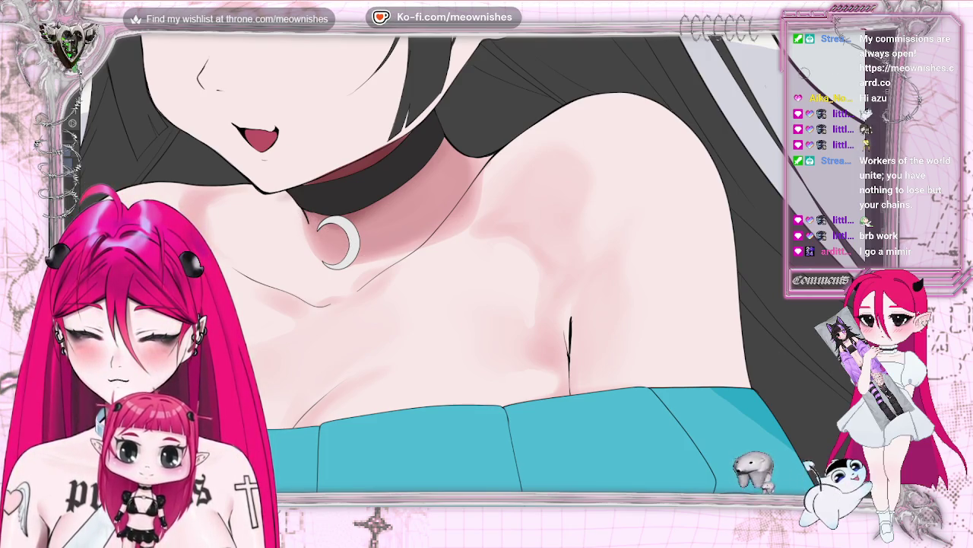
{"action": "scroll", "coordinate": [471, 289], "scroll_direction": "down", "scroll_amount": 2}
{"action": "scroll", "coordinate": [471, 289], "scroll_direction": "down", "scroll_amount": 3}
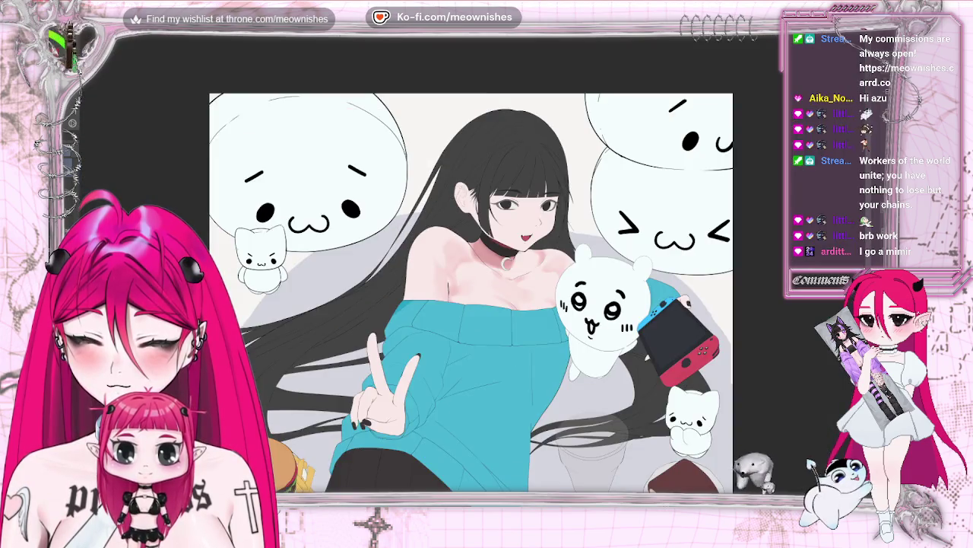
Step: Zoom back in on the collarbone and shoulder beneath the choker and crescent pendant
{"action": "scroll", "coordinate": [471, 289], "scroll_direction": "up", "scroll_amount": 2}
{"action": "scroll", "coordinate": [471, 289], "scroll_direction": "up", "scroll_amount": 2}
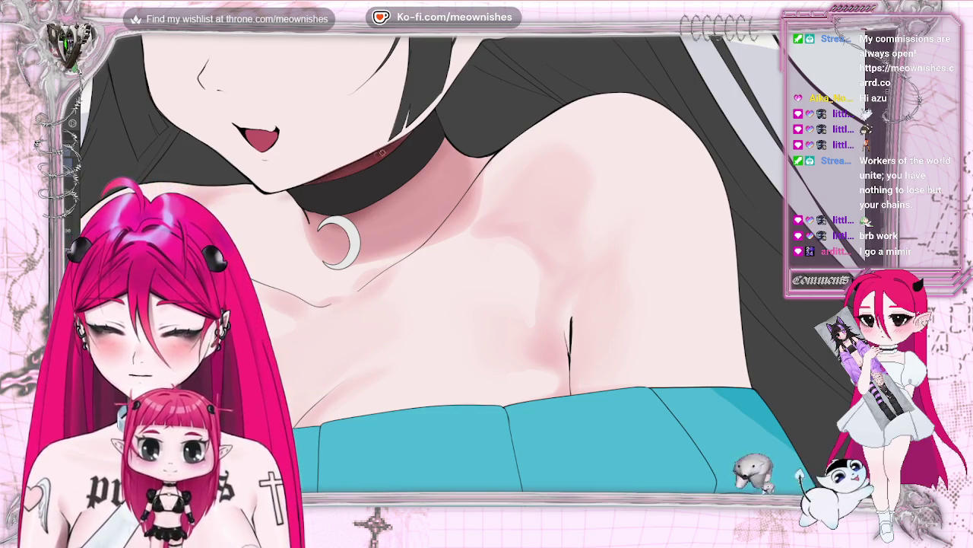
Step: Fit the whole illustration, shrink it further, and mirror the view to check the shoulder shading
{"action": "key", "text": "ctrl+0"}
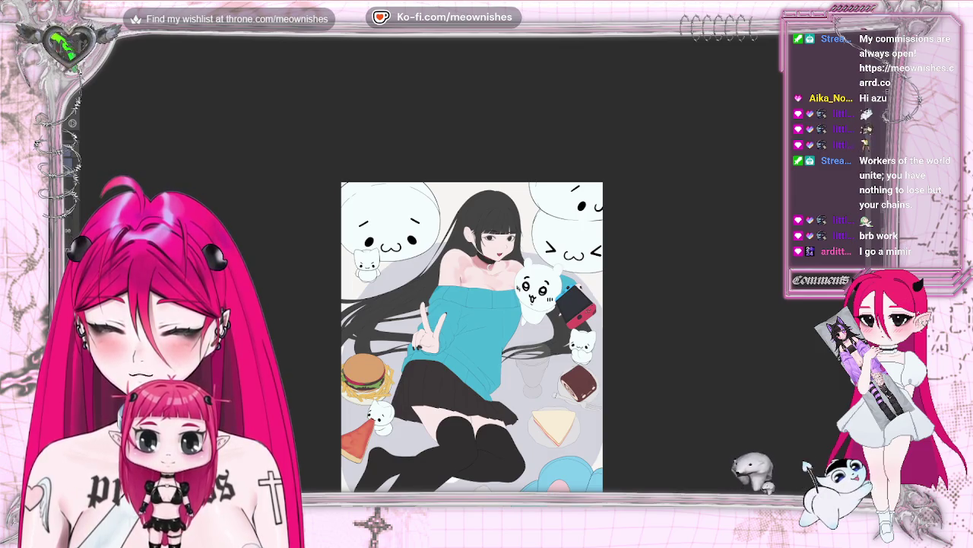
{"action": "key", "text": "ctrl+minus"}
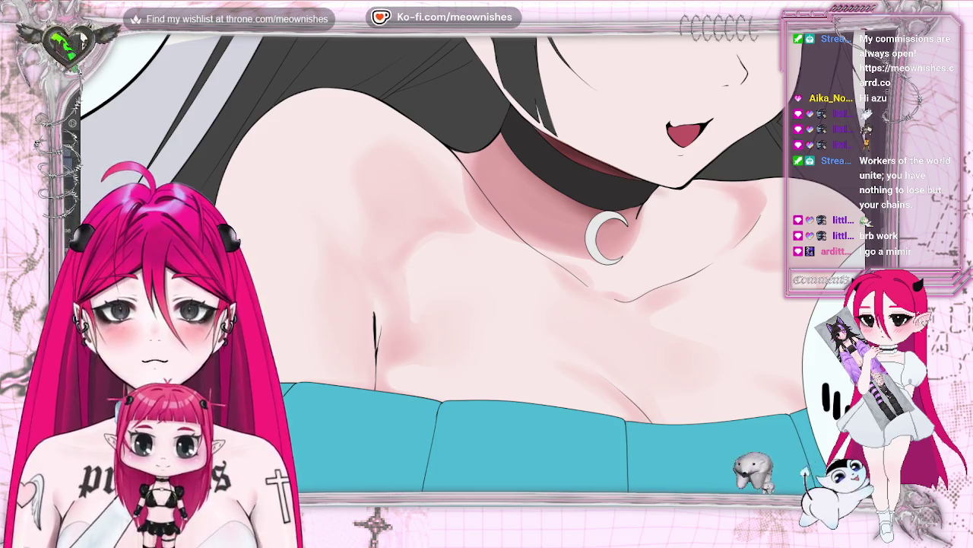
{"action": "key", "text": "m"}
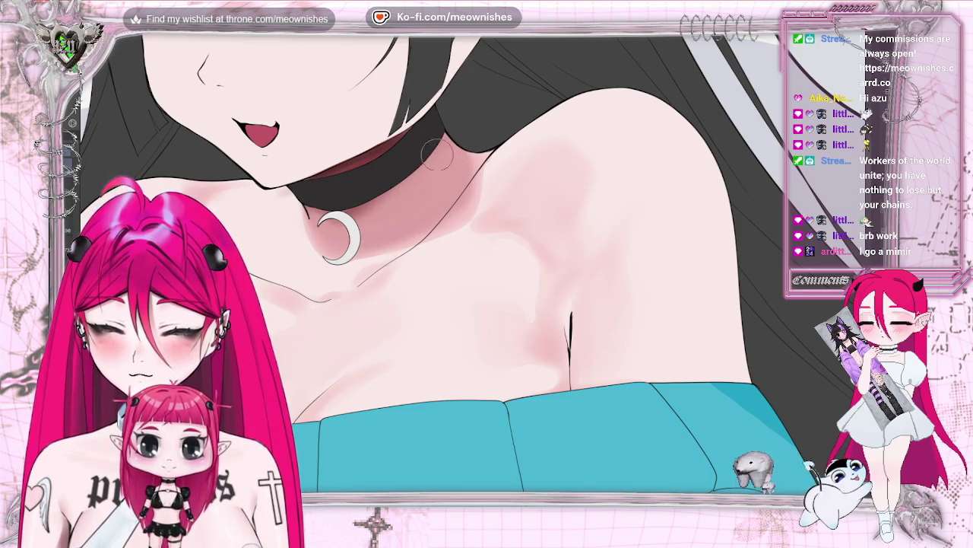
Step: Fit the illustration again, then zoom in on the neck and sweater
{"action": "key", "text": "ctrl+0"}
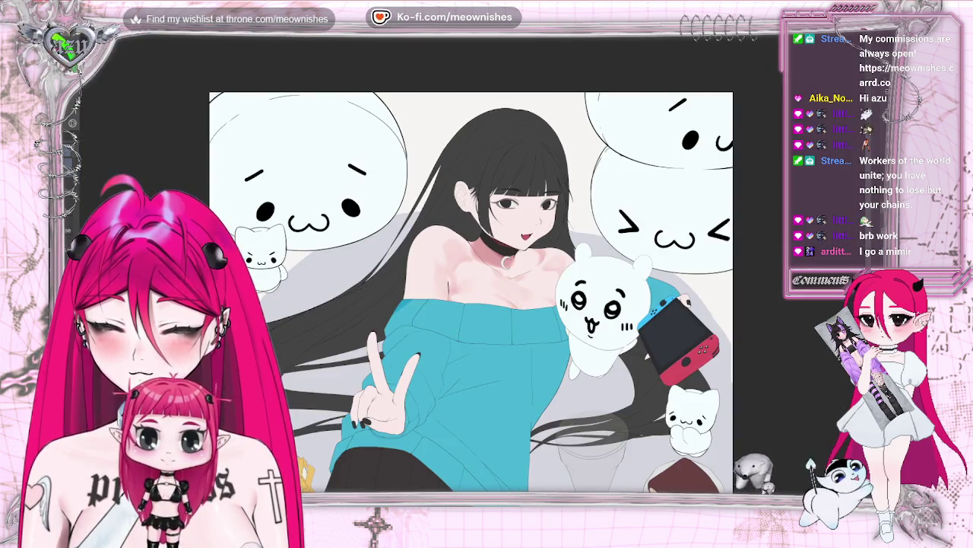
{"action": "key", "text": "ctrl+minus"}
{"action": "key", "text": "ctrl+minus"}
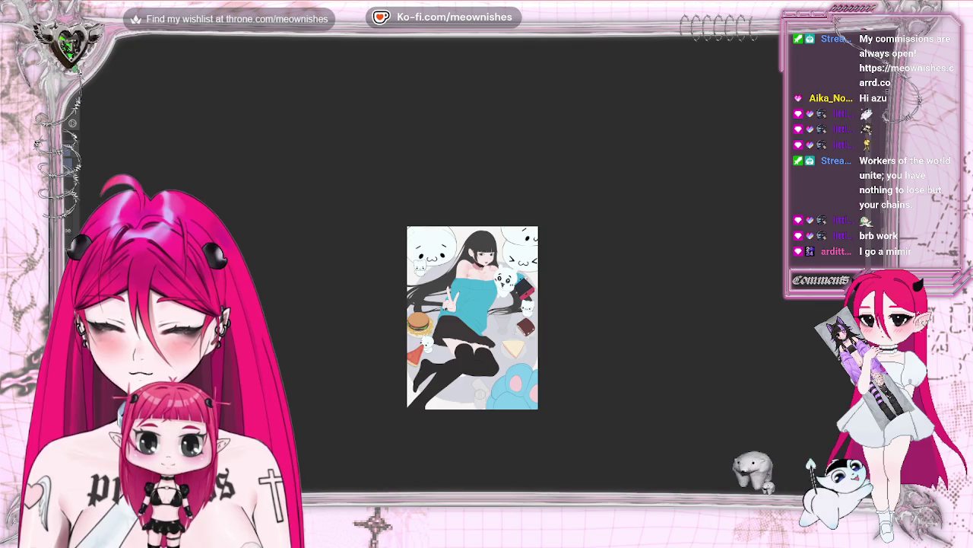
{"action": "key", "text": "ctrl+plus"}
{"action": "key", "text": "ctrl+plus"}
{"action": "key", "text": "ctrl+plus"}
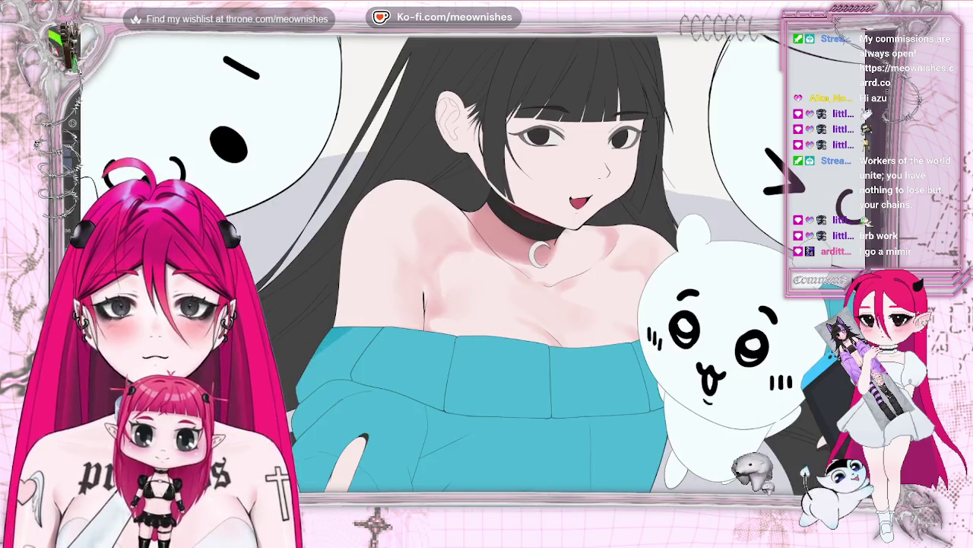
{"action": "key", "text": "ctrl+plus"}
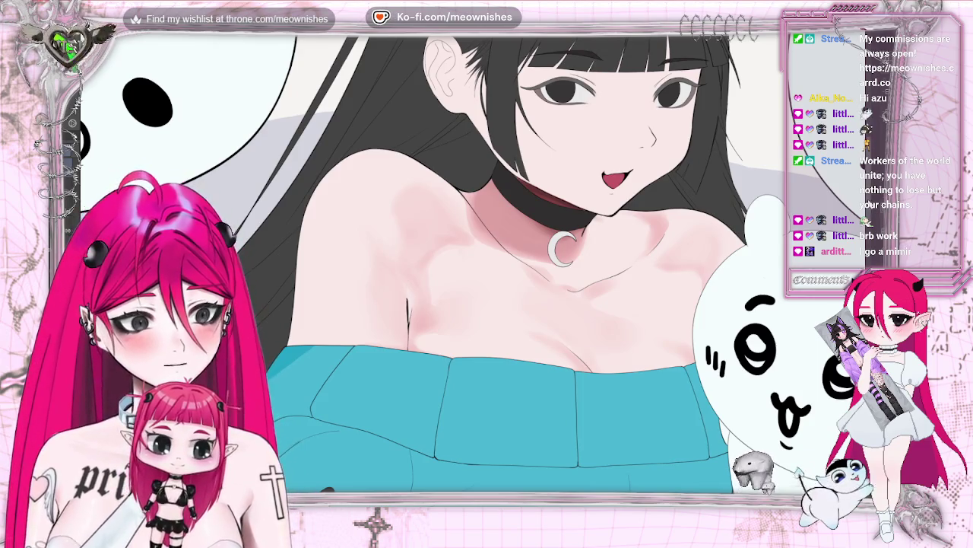
Step: Zoom in on the shoulders and chest, then mirror the view to check the shading
{"action": "scroll", "coordinate": [487, 266], "scroll_direction": "up", "scroll_amount": 2}
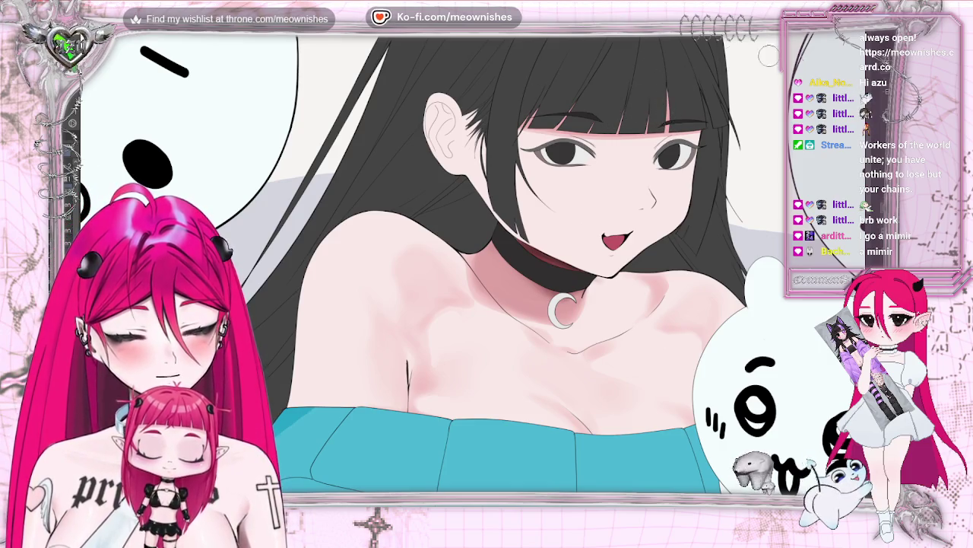
{"action": "key", "text": "h"}
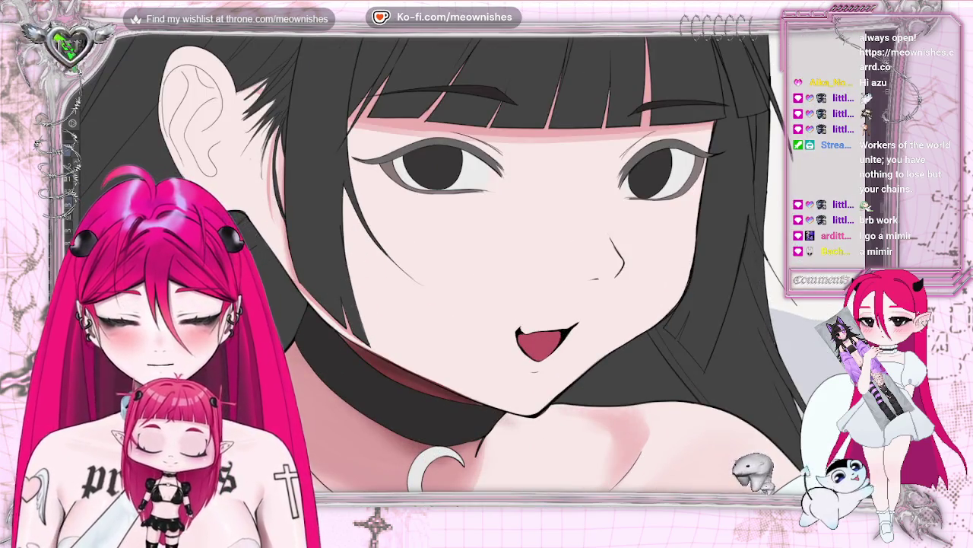
Step: Mirror the face close-up to check it, then return the view to unmirrored
{"action": "key", "text": "m"}
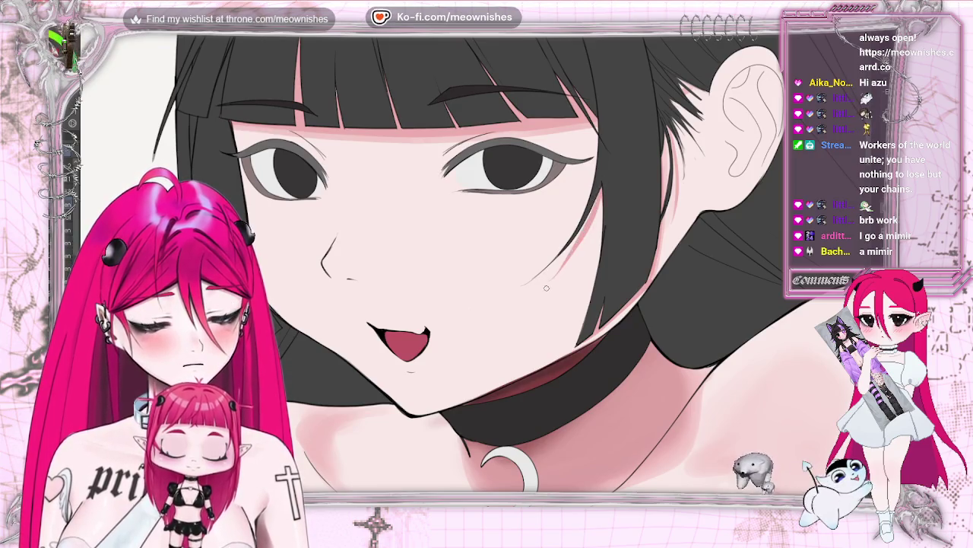
{"action": "key", "text": "m"}
{"action": "key", "text": "ctrl+minus"}
{"action": "key", "text": "ctrl+minus"}
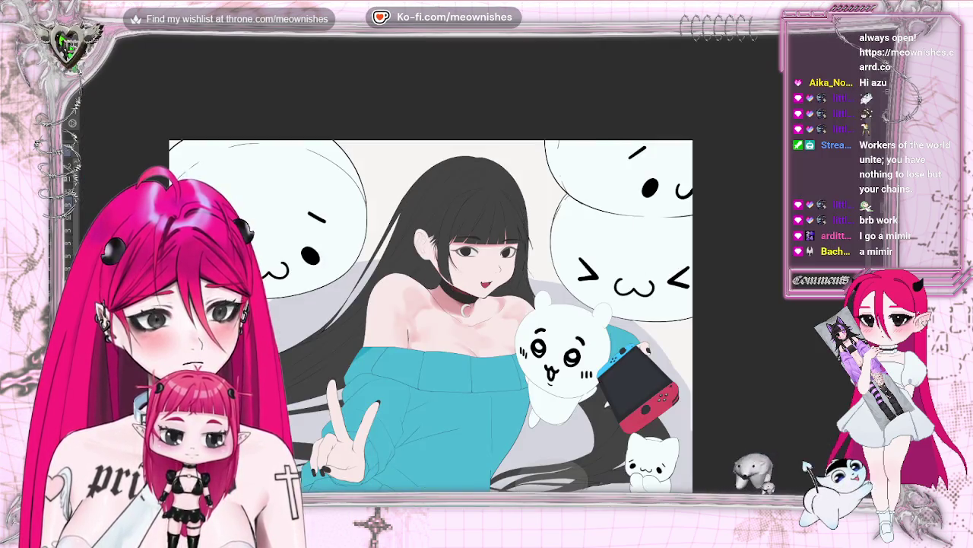
{"action": "key", "text": "ctrl+plus"}
{"action": "key", "text": "ctrl+plus"}
{"action": "key", "text": "ctrl+plus"}
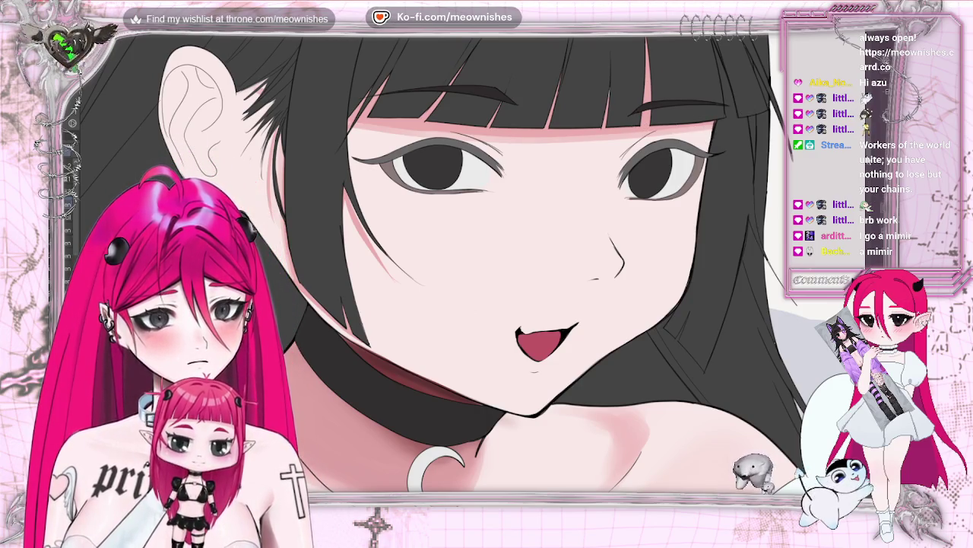
{"action": "scroll", "coordinate": [471, 263], "scroll_direction": "down", "scroll_amount": 2}
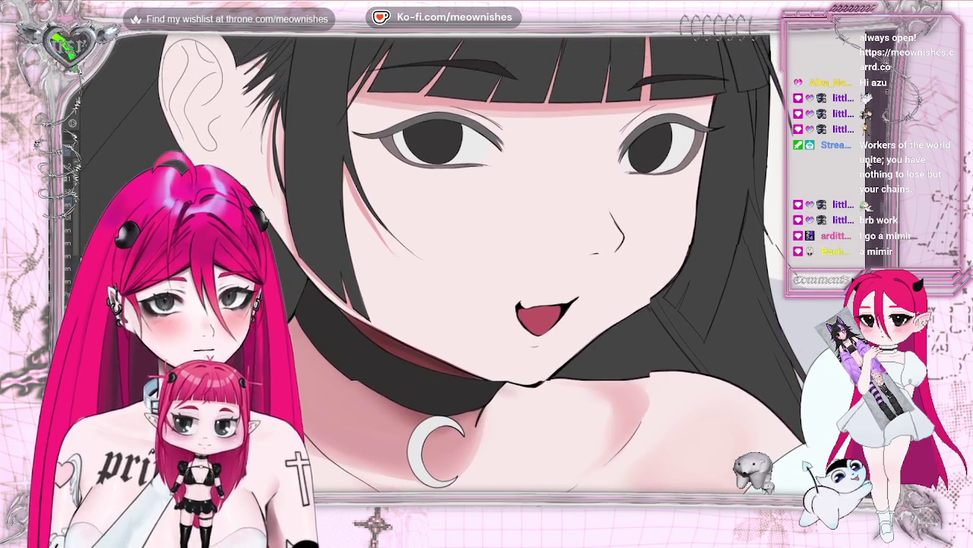
{"action": "scroll", "coordinate": [471, 262], "scroll_direction": "down", "scroll_amount": 1}
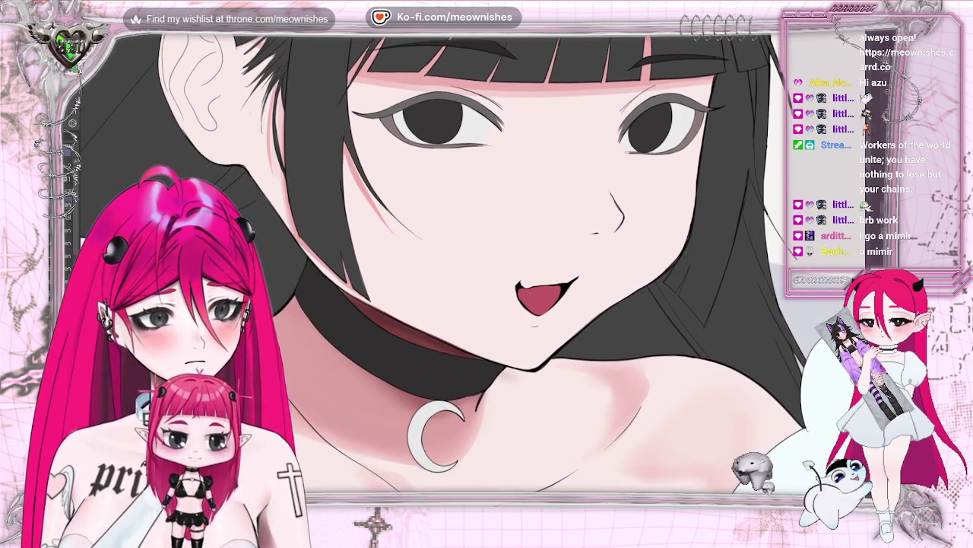
{"action": "scroll", "coordinate": [452, 346], "scroll_direction": "down", "scroll_amount": 3}
{"action": "scroll", "coordinate": [452, 346], "scroll_direction": "down", "scroll_amount": 1}
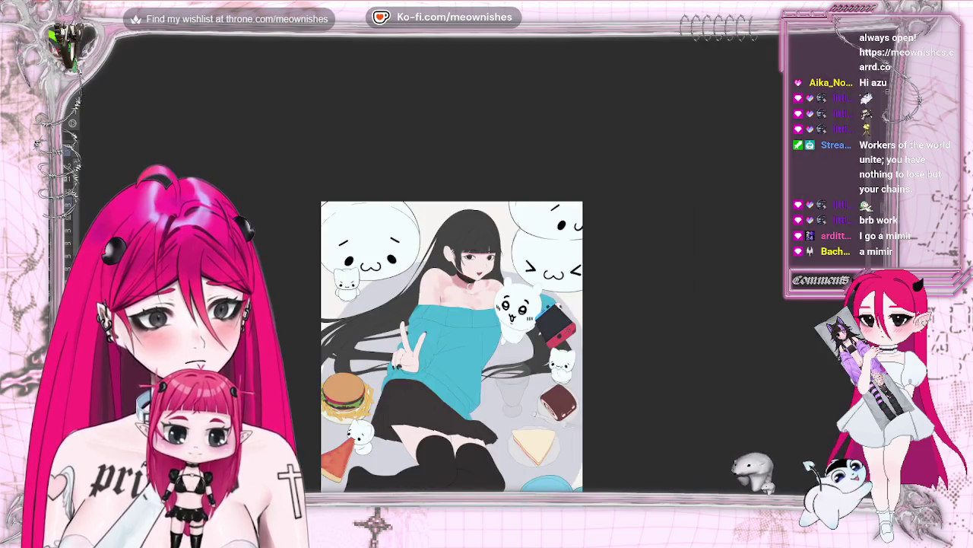
{"action": "scroll", "coordinate": [464, 267], "scroll_direction": "up", "scroll_amount": 2}
{"action": "scroll", "coordinate": [463, 268], "scroll_direction": "up", "scroll_amount": 2}
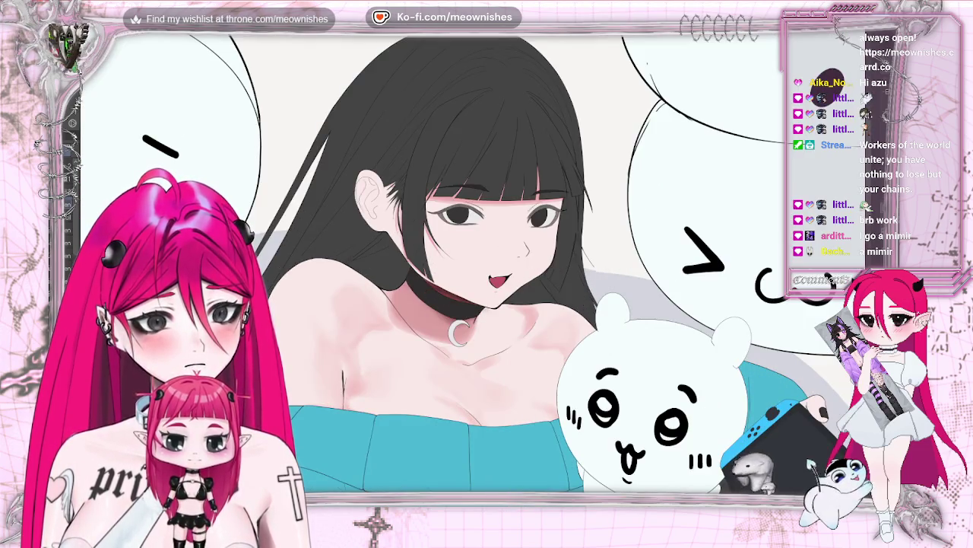
{"action": "scroll", "coordinate": [456, 266], "scroll_direction": "down", "scroll_amount": 1}
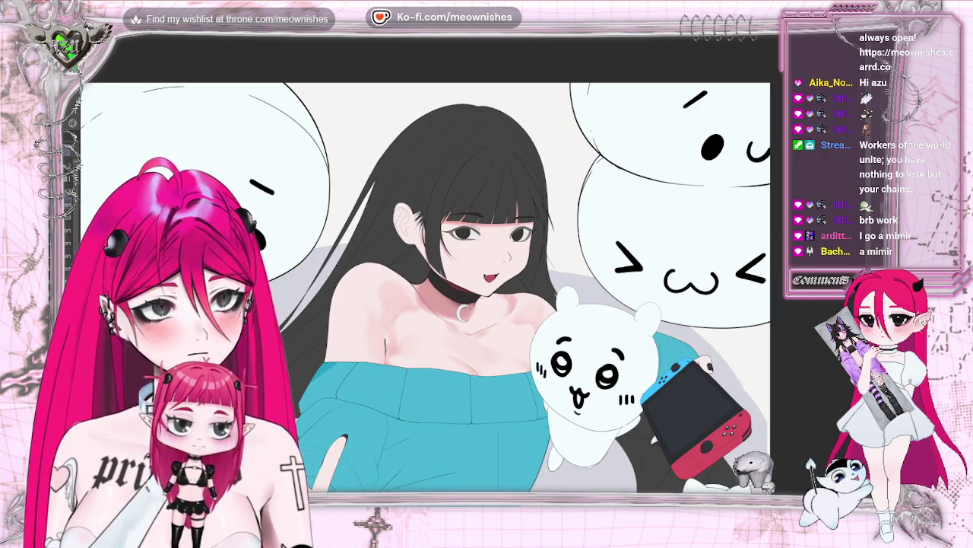